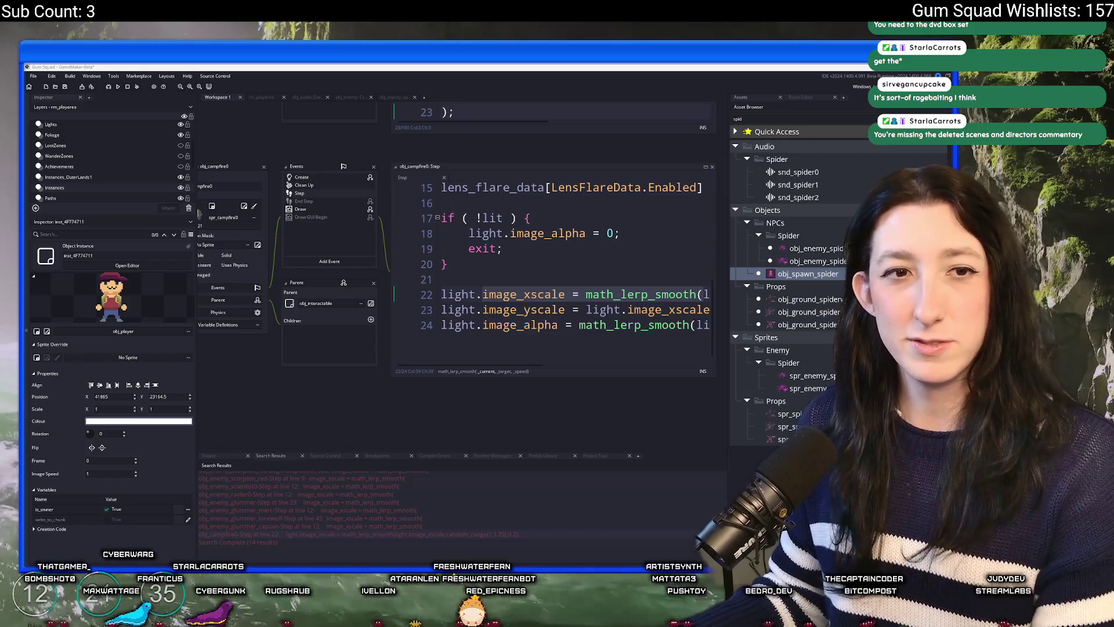
Pan from the campfire light code to the enemy Step code and open obj_enemy_raider0
{"action": "left_click", "coordinate": [502, 248]}
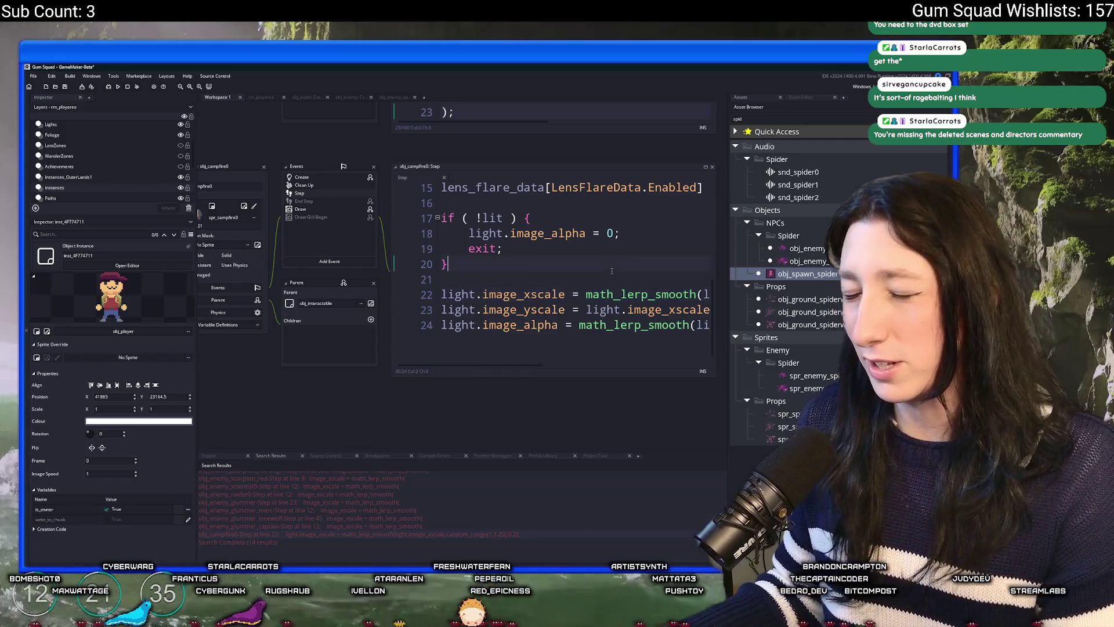
{"action": "left_click_drag", "start_coordinate": [252, 195], "coordinate": [319, 266]}
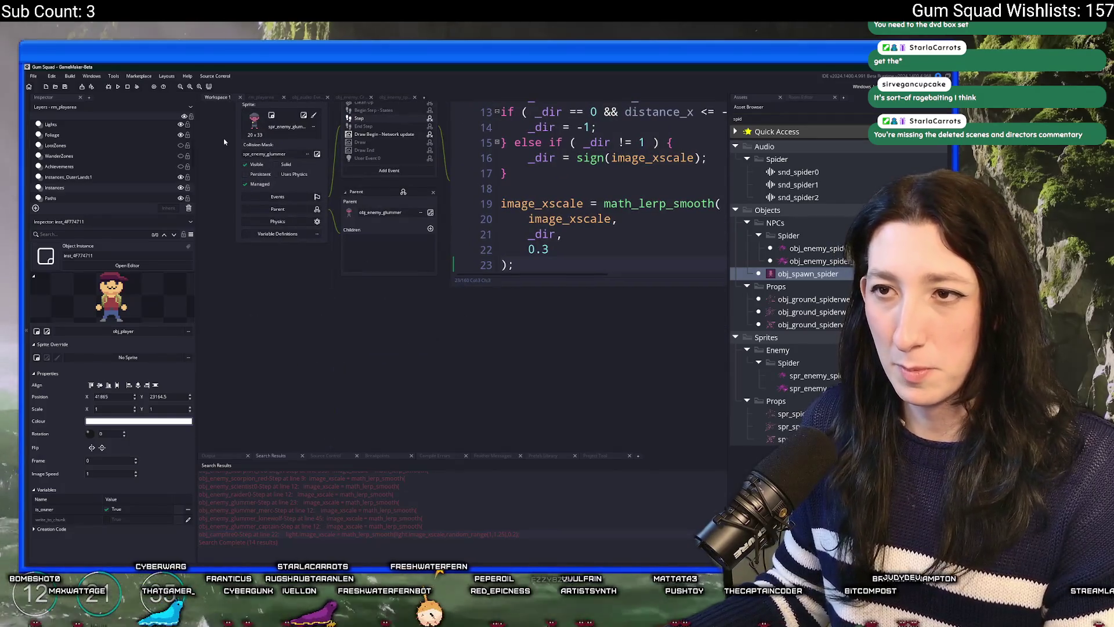
{"action": "scroll", "coordinate": [362, 141], "scroll_direction": "up", "scroll_amount": 3}
{"action": "scroll", "coordinate": [362, 141], "scroll_direction": "up", "scroll_amount": 7}
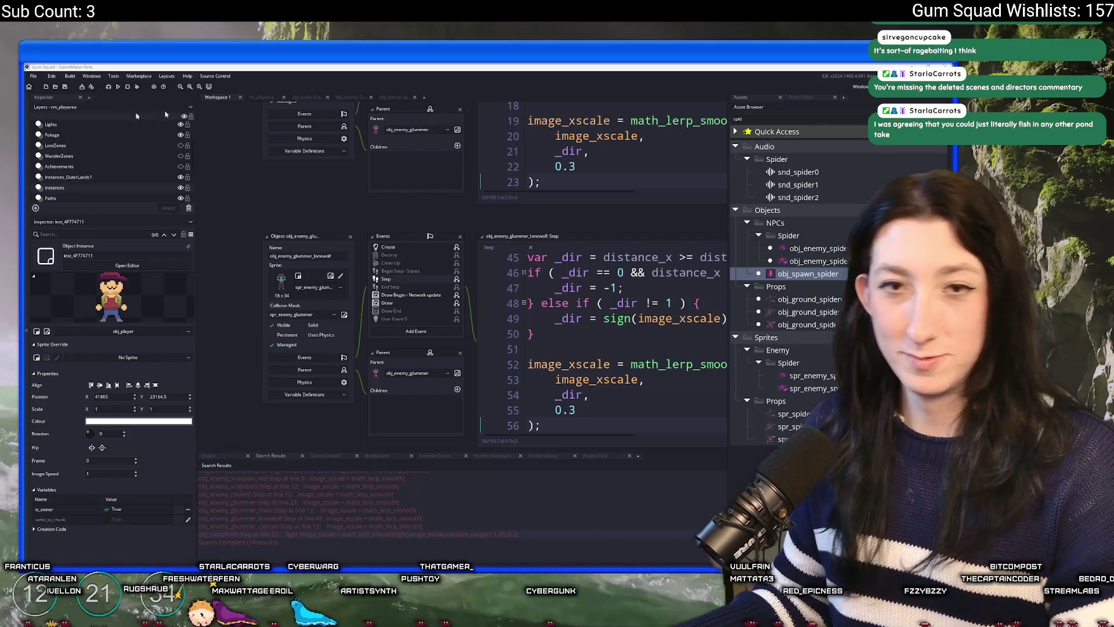
{"action": "double_click", "coordinate": [232, 493]}
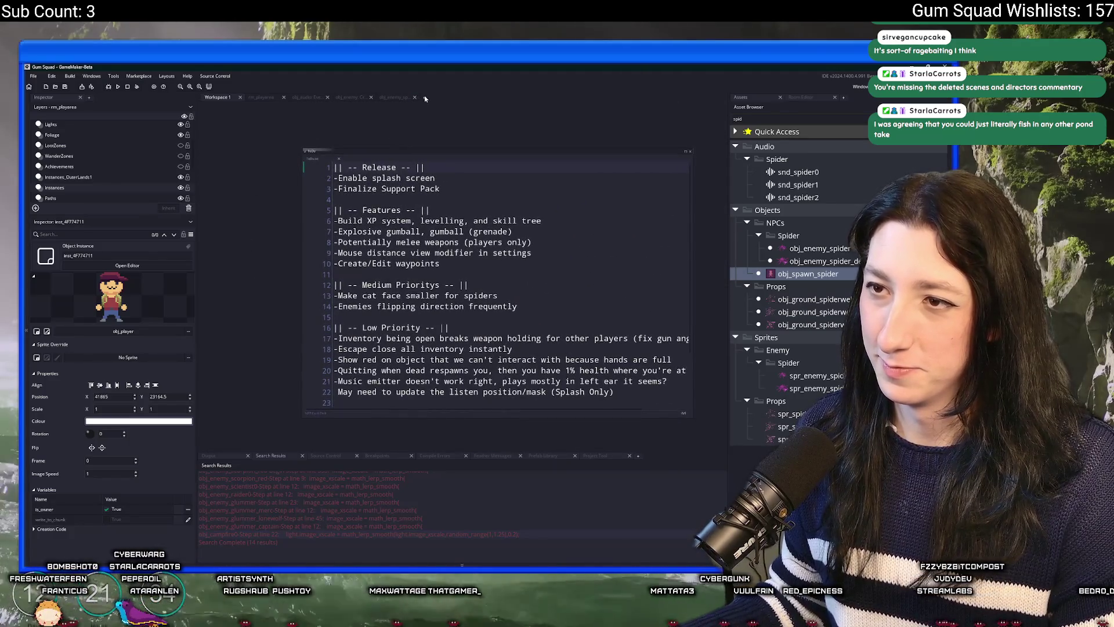
Open the ToDo notes in a fresh workspace via a 'do' search and enlarge the window
{"action": "left_click", "coordinate": [424, 96]}
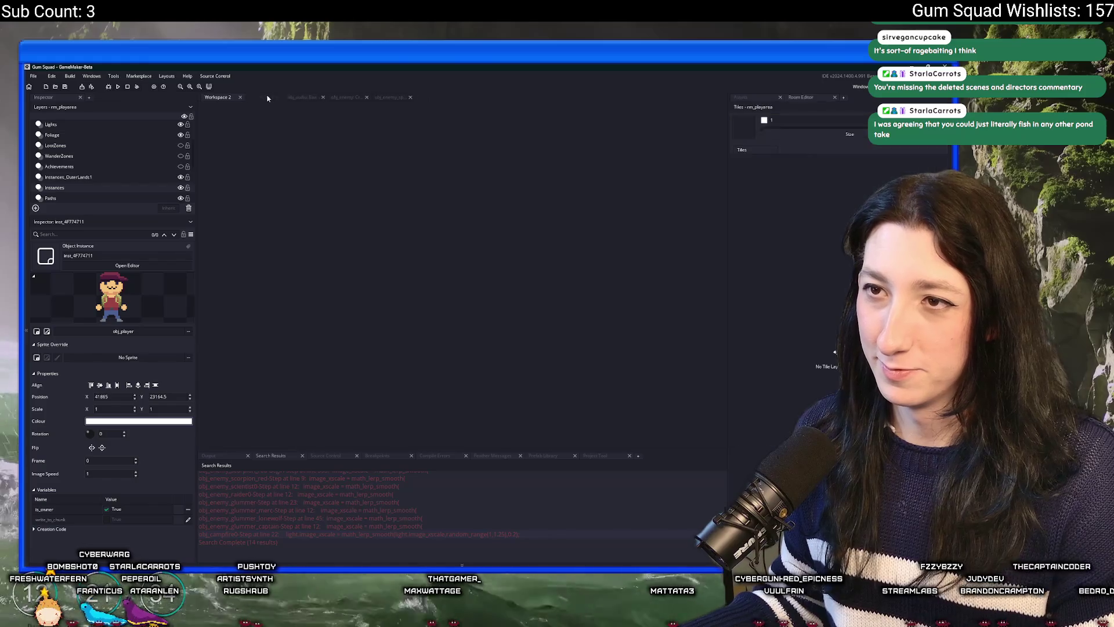
{"action": "key", "text": "ctrl+t"}
{"action": "type", "text": "do"}
{"action": "key", "text": "Return"}
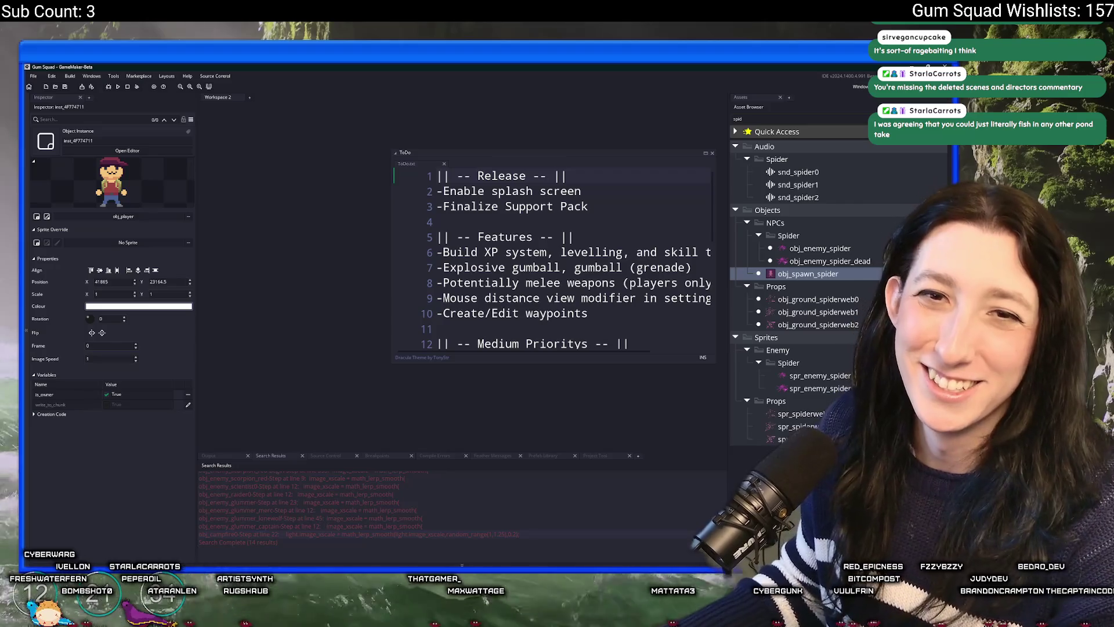
{"action": "left_click_drag", "start_coordinate": [406, 152], "coordinate": [214, 104]}
{"action": "scroll", "coordinate": [360, 232], "scroll_direction": "down", "scroll_amount": 2}
{"action": "left_click", "coordinate": [436, 233]}
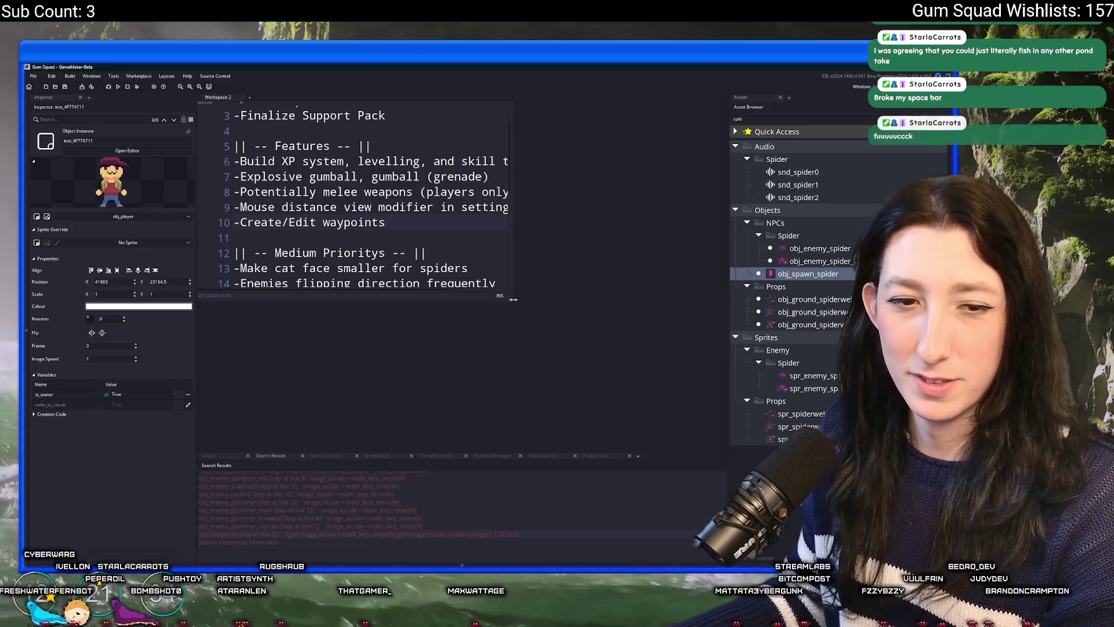
{"action": "left_click_drag", "start_coordinate": [514, 301], "coordinate": [638, 356]}
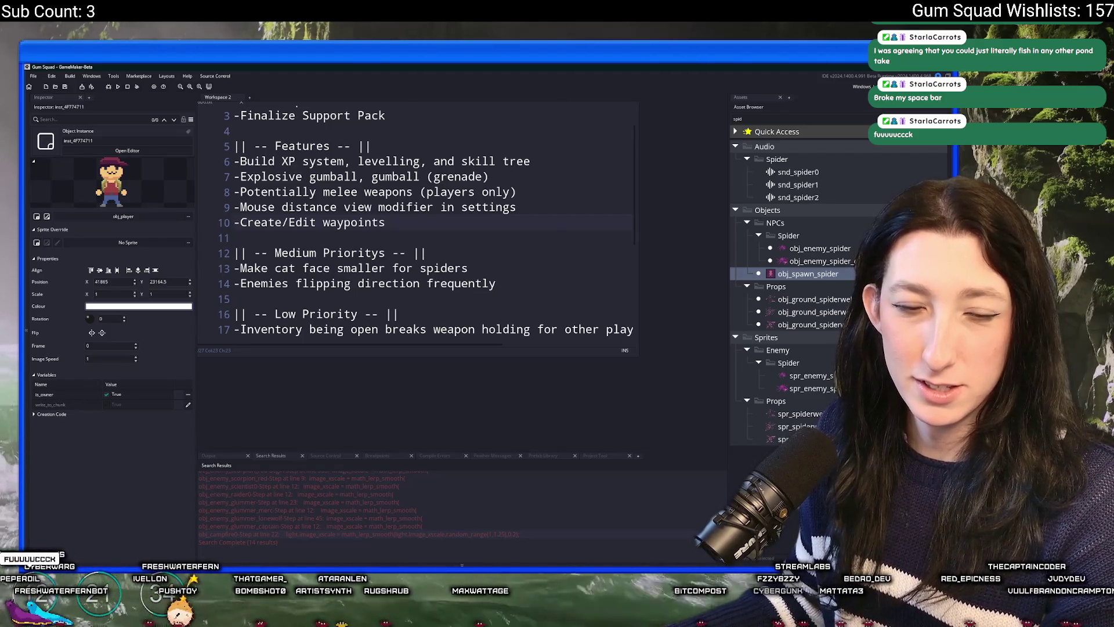
Delete the spider cat-face size and enemy direction-flipping lines under Medium Priority
{"action": "left_click", "coordinate": [522, 204]}
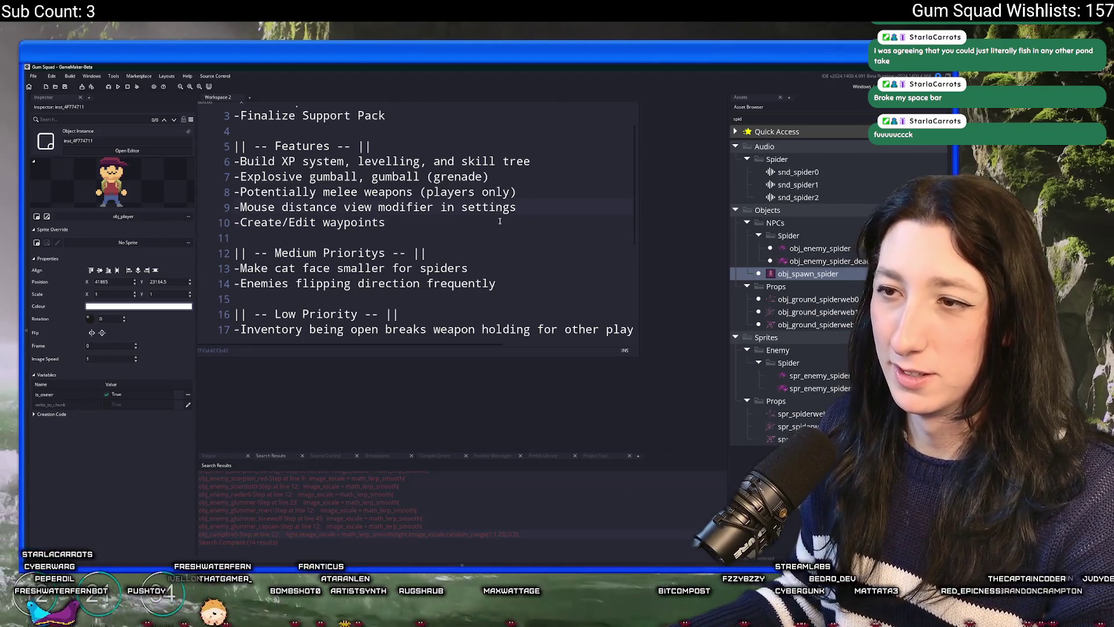
{"action": "scroll", "coordinate": [499, 221], "scroll_direction": "down", "scroll_amount": 1}
{"action": "left_click", "coordinate": [505, 255]}
{"action": "key", "text": "shift+Home"}
{"action": "key", "text": "BackSpace"}
{"action": "key", "text": "BackSpace"}
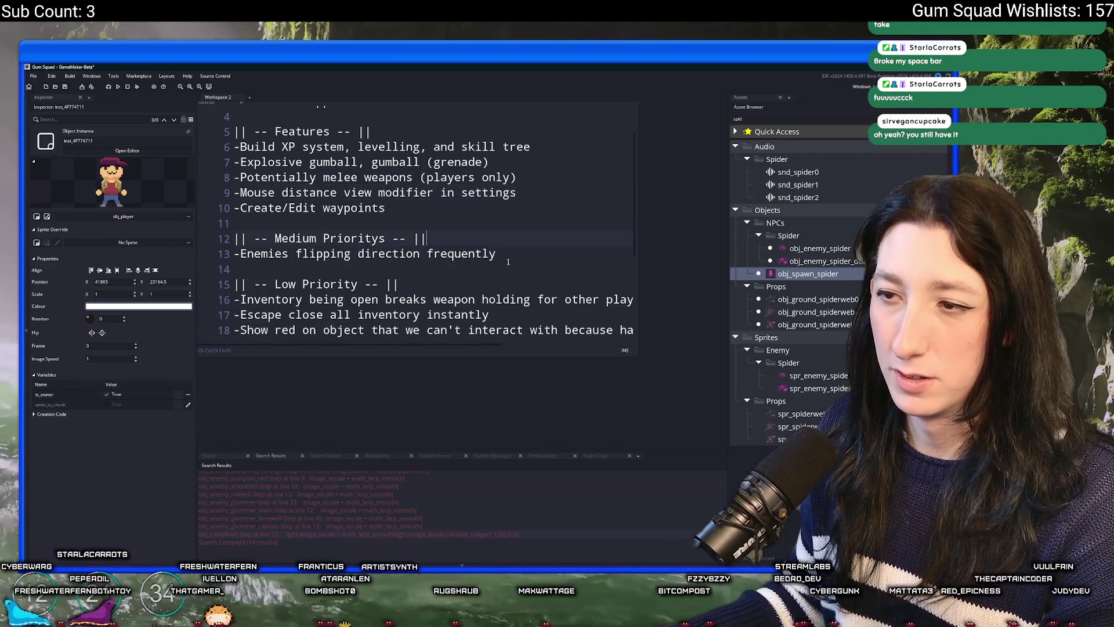
{"action": "left_click", "coordinate": [508, 261]}
{"action": "key", "text": "Delete"}
{"action": "key", "text": "shift+Home"}
{"action": "key", "text": "BackSpace"}
{"action": "key", "text": "BackSpace"}
{"action": "key", "text": "Return"}
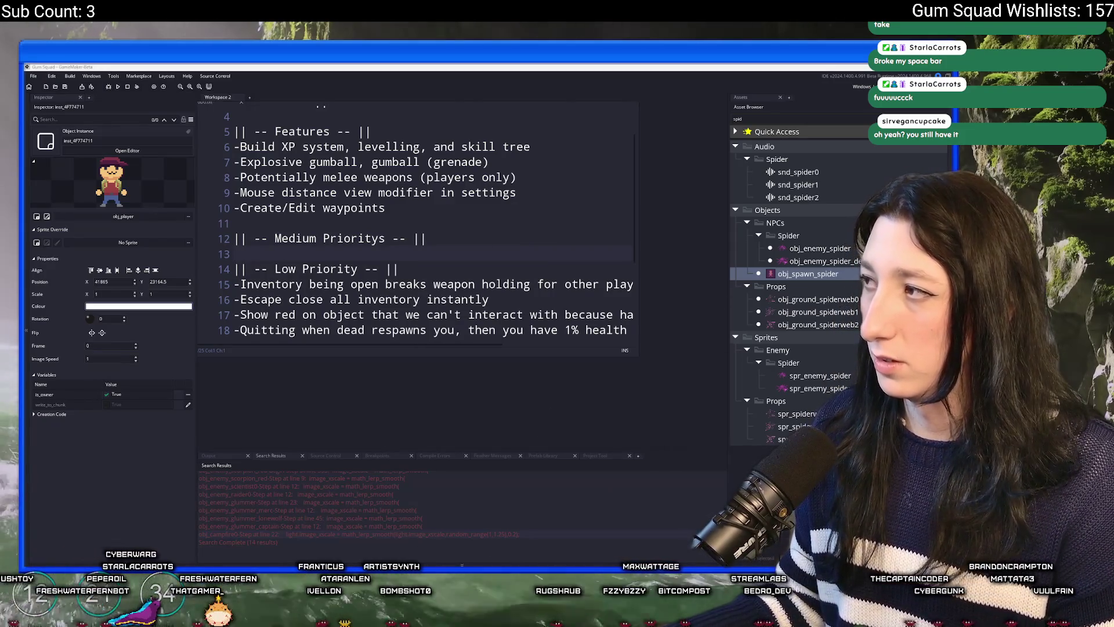
{"action": "key", "text": "alt+Tab"}
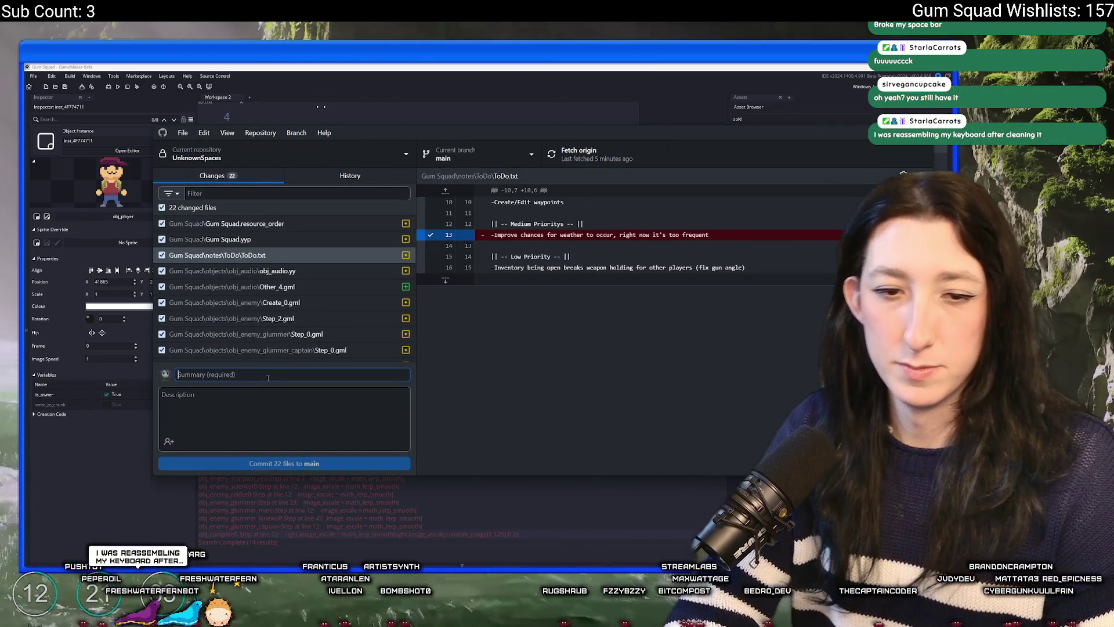
Commit the 22 changed files to main as 'Enemy fixes' and push to origin
{"action": "left_click", "coordinate": [268, 377]}
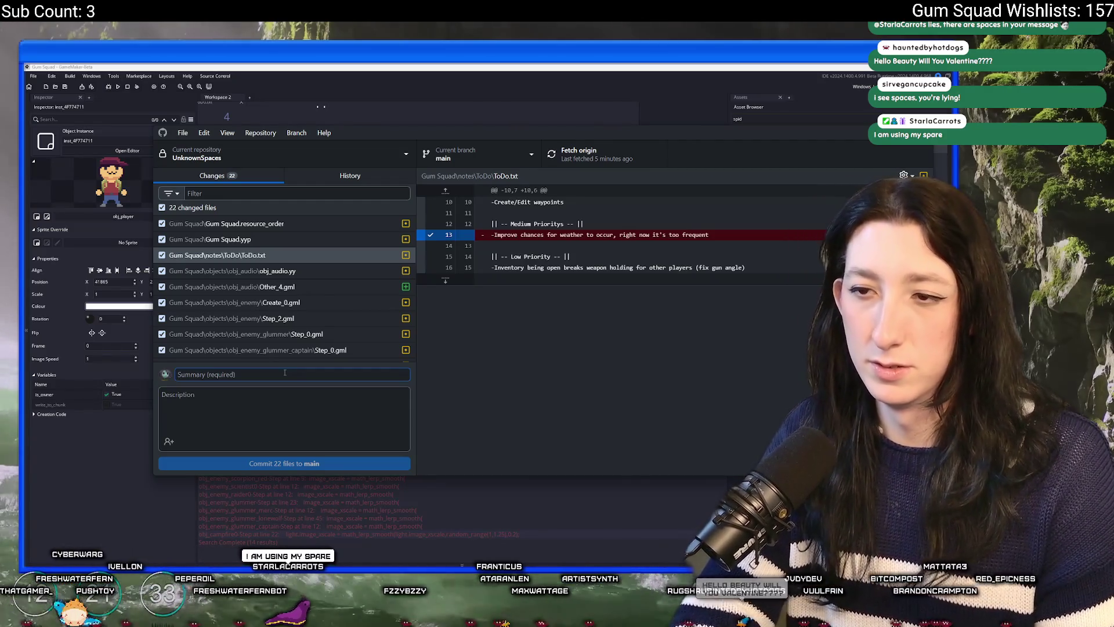
{"action": "type", "text": "Enemy fixes"}
{"action": "key", "text": "ctrl+a"}
{"action": "left_click", "coordinate": [305, 462]}
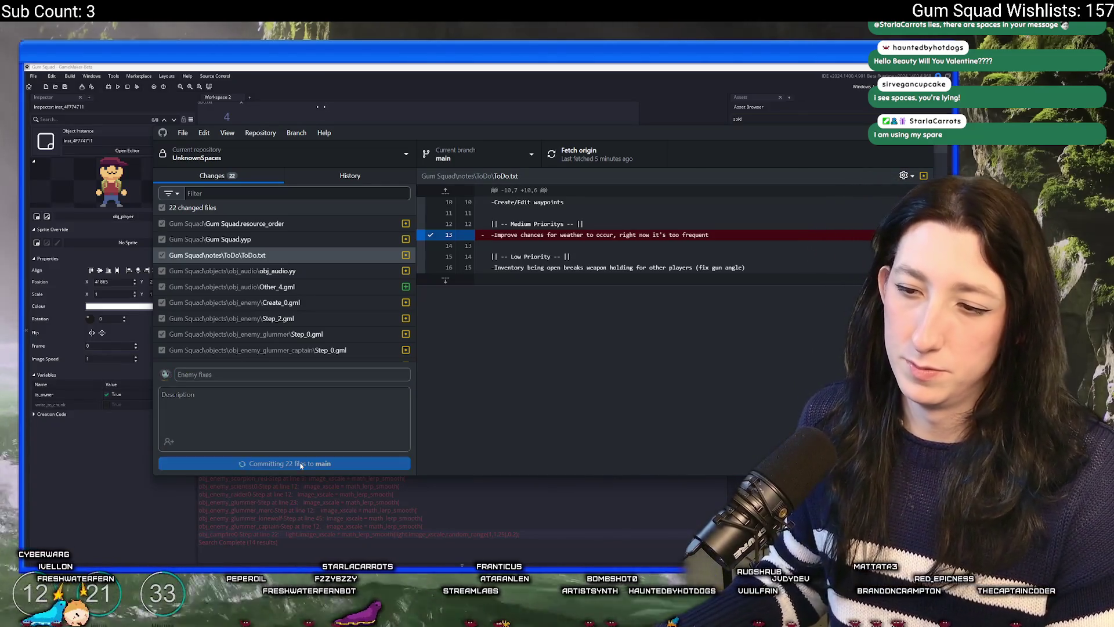
{"action": "left_click", "coordinate": [574, 158]}
{"action": "left_click", "coordinate": [350, 175]}
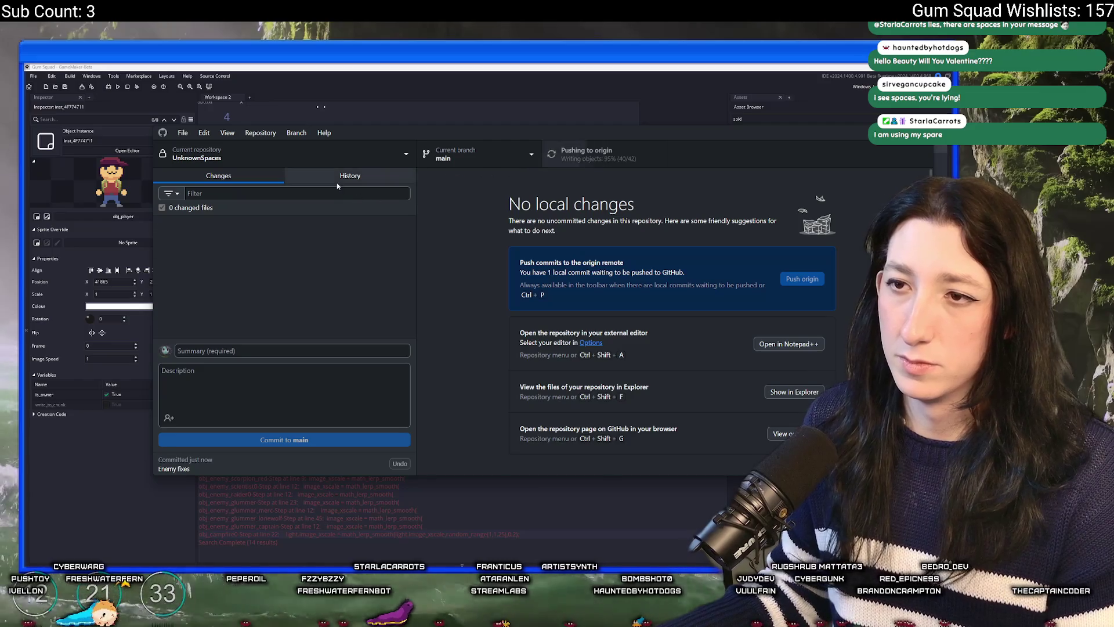
{"action": "key", "text": "alt+Tab"}
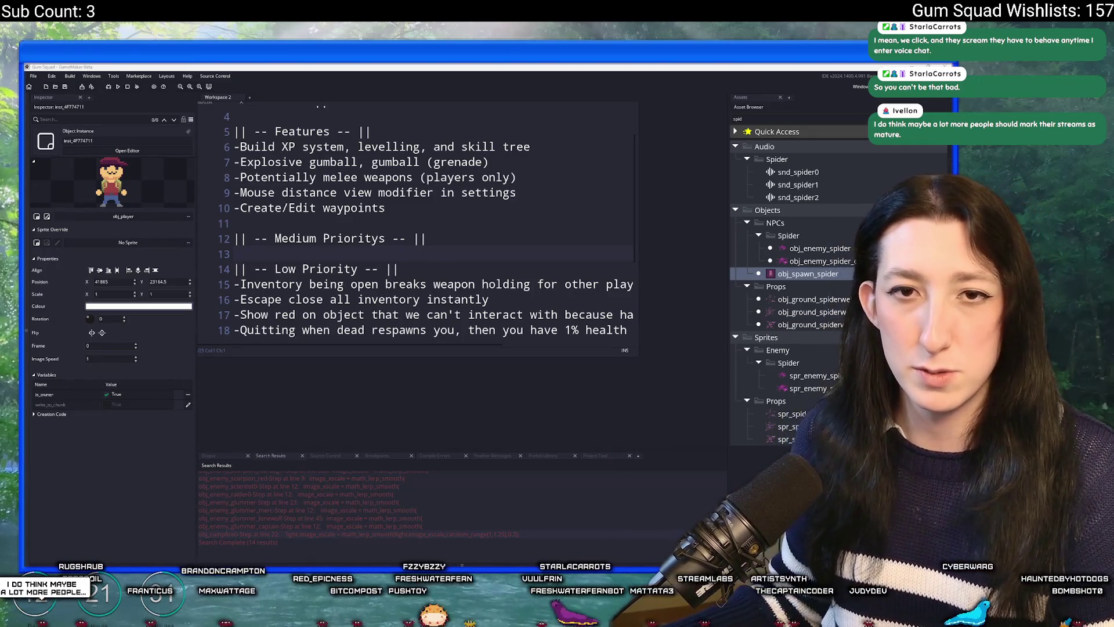
{"action": "left_click", "coordinate": [450, 236]}
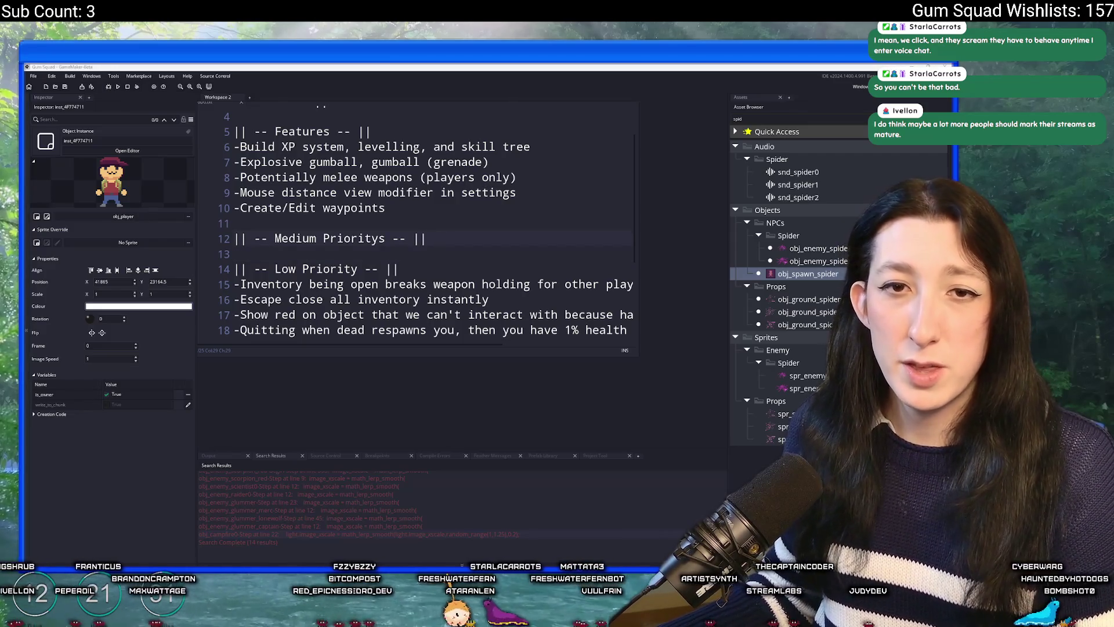
{"action": "key", "text": "alt+Tab"}
{"action": "scroll", "coordinate": [507, 374], "scroll_direction": "down", "scroll_amount": 5}
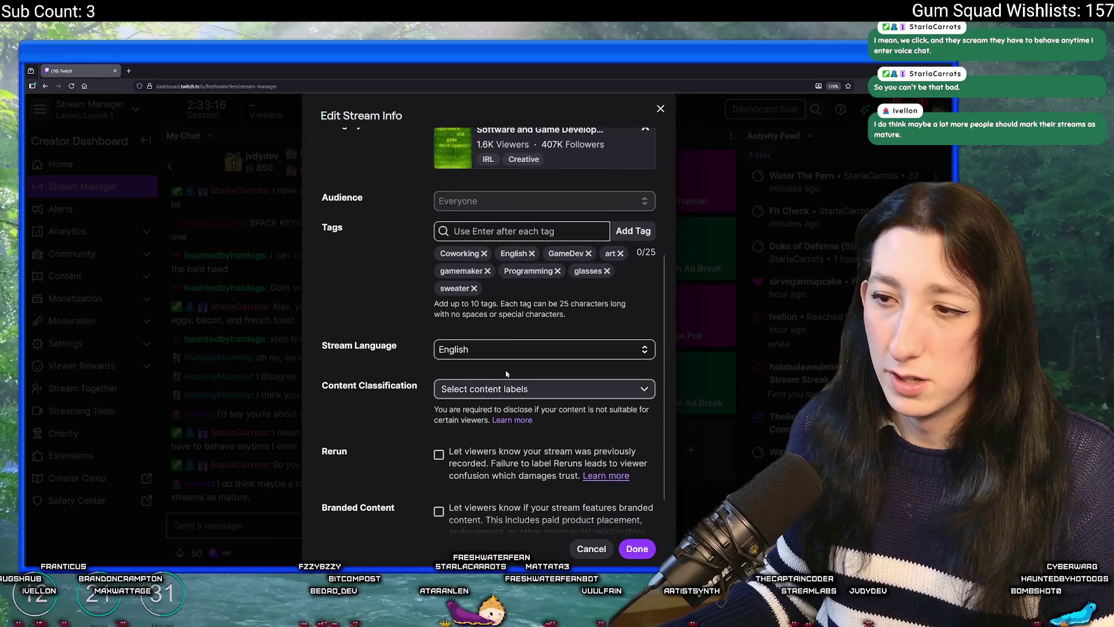
Browse the Content Classification labels in Edit Stream Info, then cancel without applying any
{"action": "scroll", "coordinate": [506, 374], "scroll_direction": "down", "scroll_amount": 1}
{"action": "left_click", "coordinate": [493, 336]}
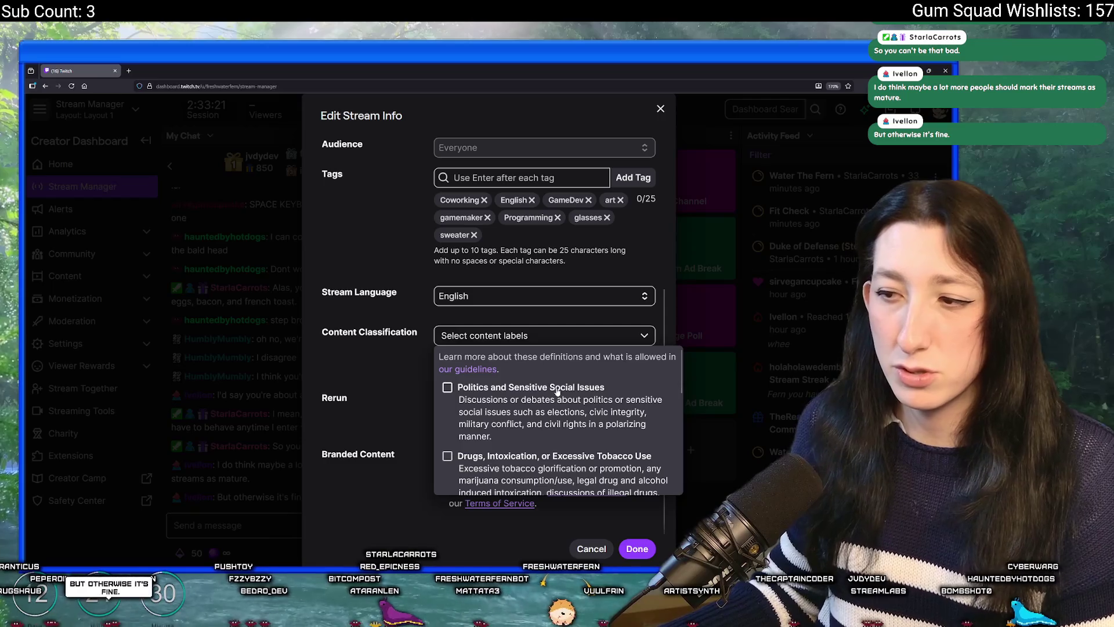
{"action": "scroll", "coordinate": [556, 392], "scroll_direction": "down", "scroll_amount": 2}
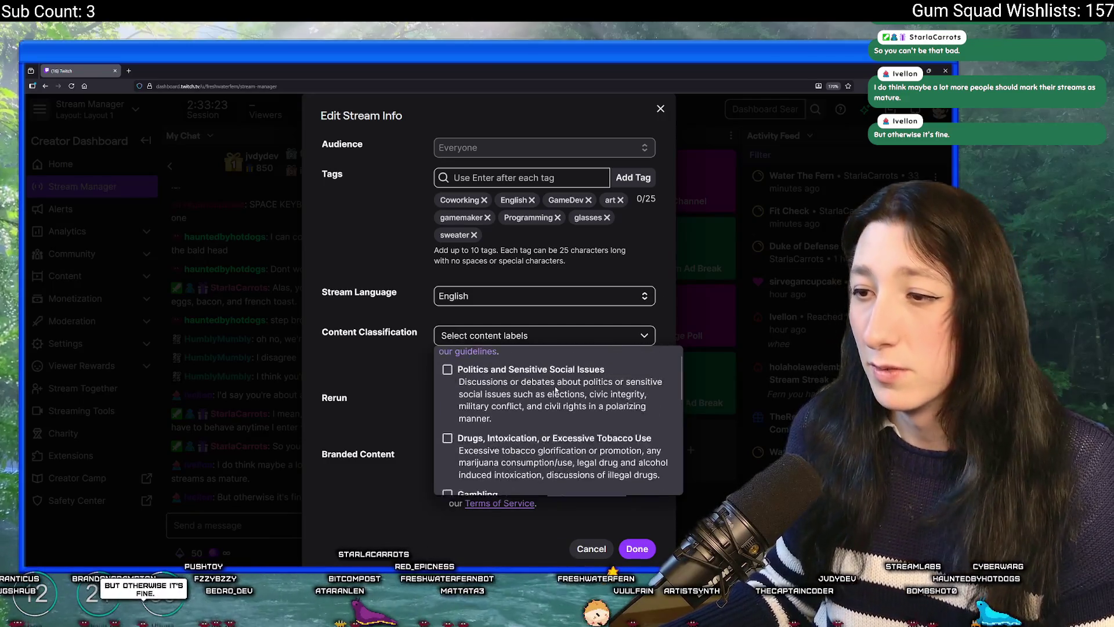
{"action": "scroll", "coordinate": [556, 391], "scroll_direction": "down", "scroll_amount": 2}
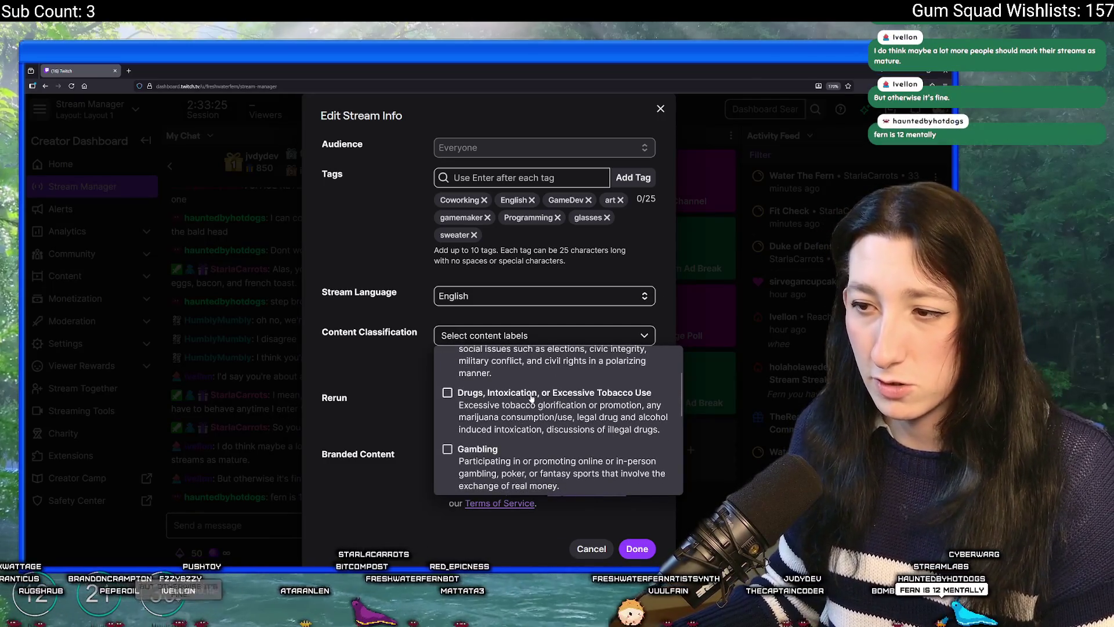
{"action": "scroll", "coordinate": [448, 391], "scroll_direction": "down", "scroll_amount": 5}
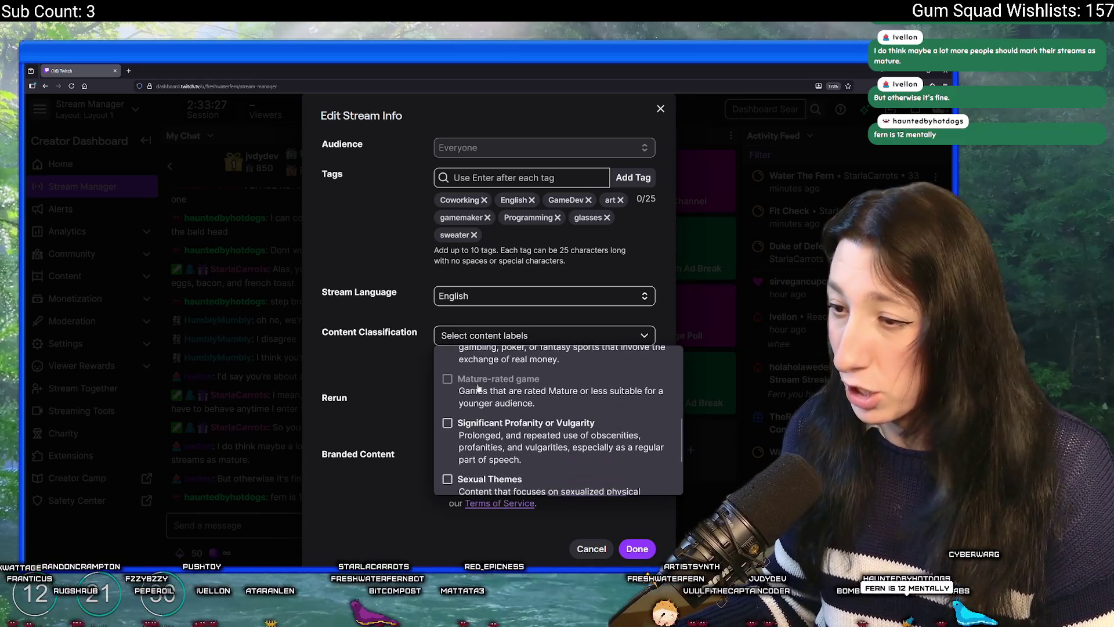
{"action": "scroll", "coordinate": [487, 377], "scroll_direction": "down", "scroll_amount": 2}
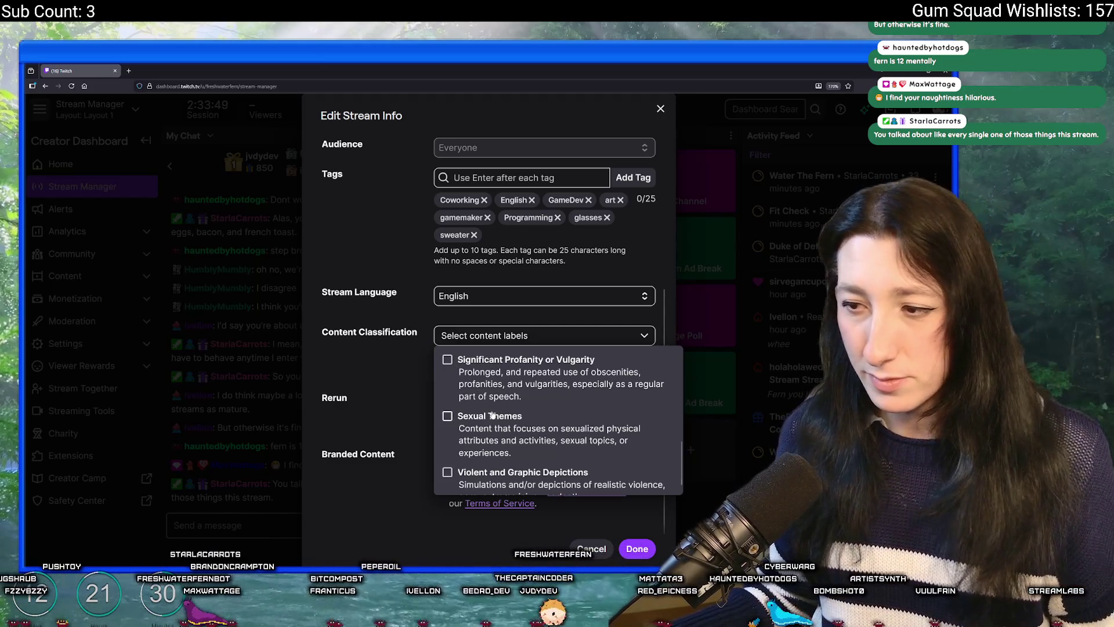
{"action": "scroll", "coordinate": [514, 390], "scroll_direction": "down", "scroll_amount": 1}
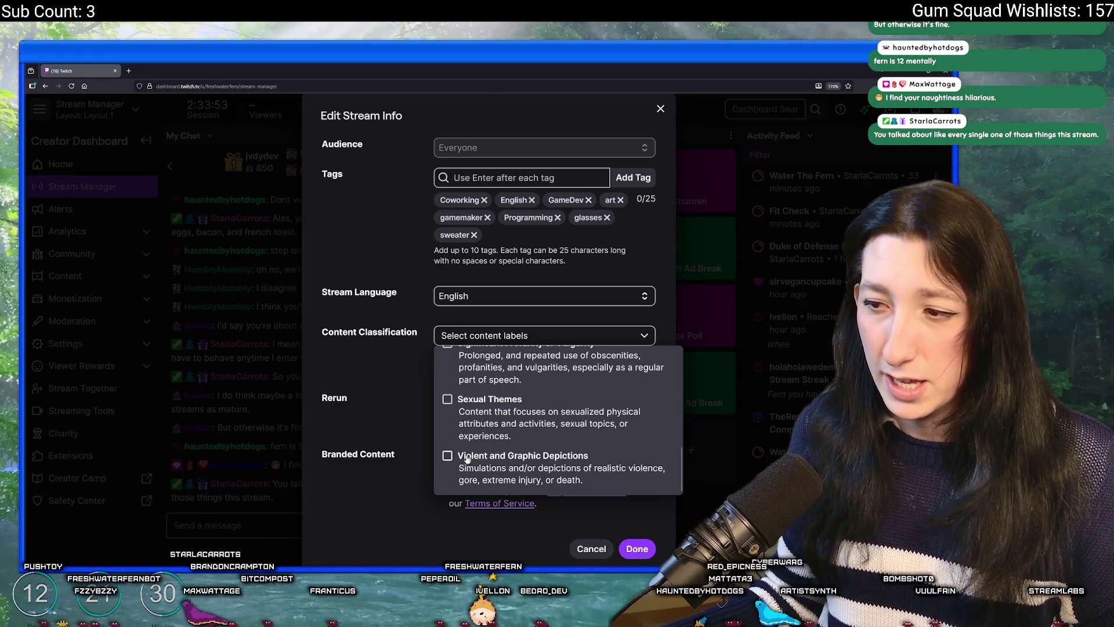
{"action": "left_click", "coordinate": [592, 554]}
{"action": "left_click", "coordinate": [592, 548]}
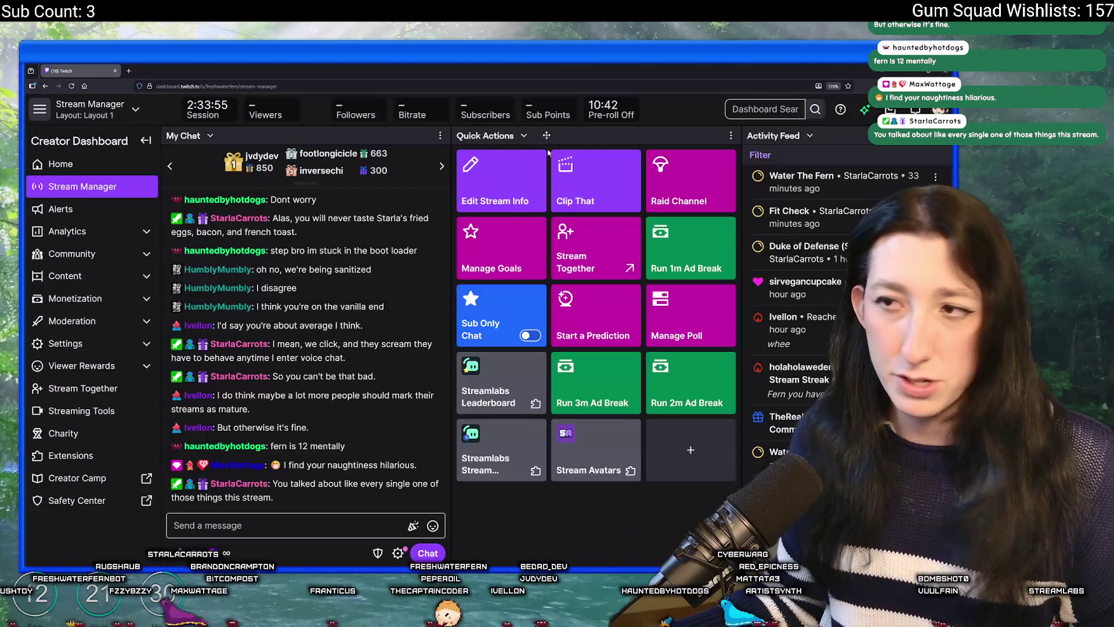
Switch from the Twitch dashboard back to the GameMaker window
{"action": "key", "text": "alt+Tab"}
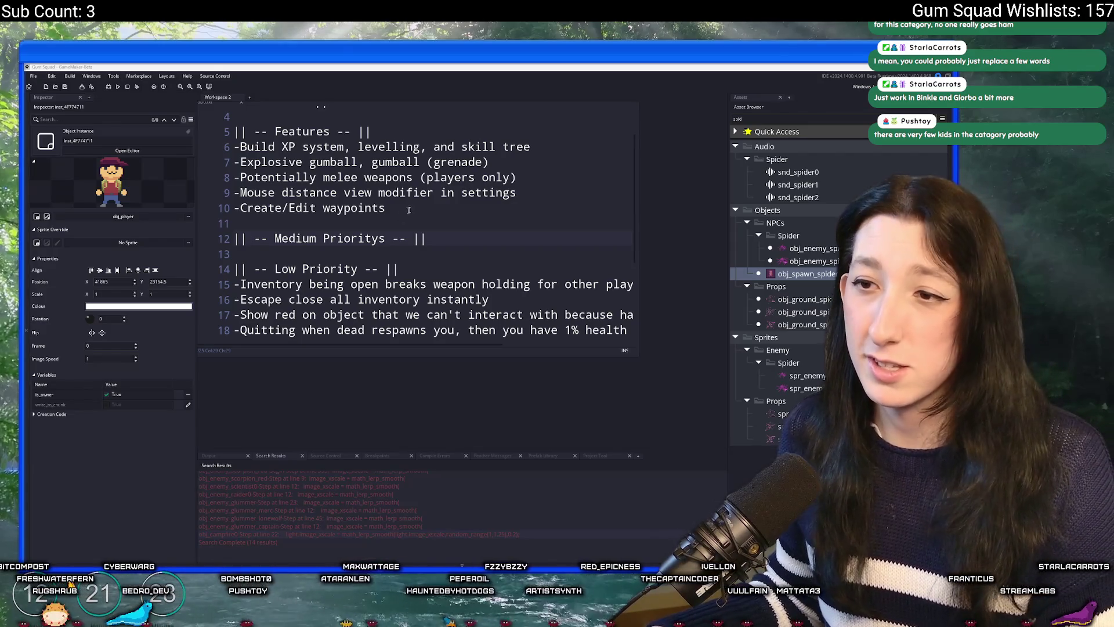
{"action": "scroll", "coordinate": [441, 212], "scroll_direction": "down", "scroll_amount": 1}
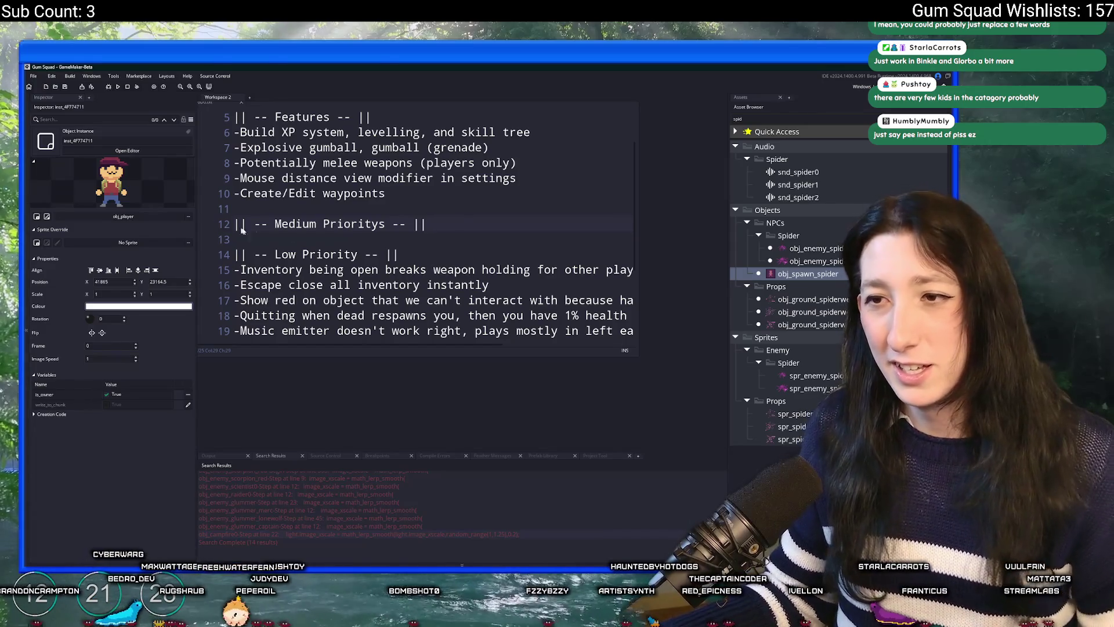
{"action": "left_click", "coordinate": [475, 215]}
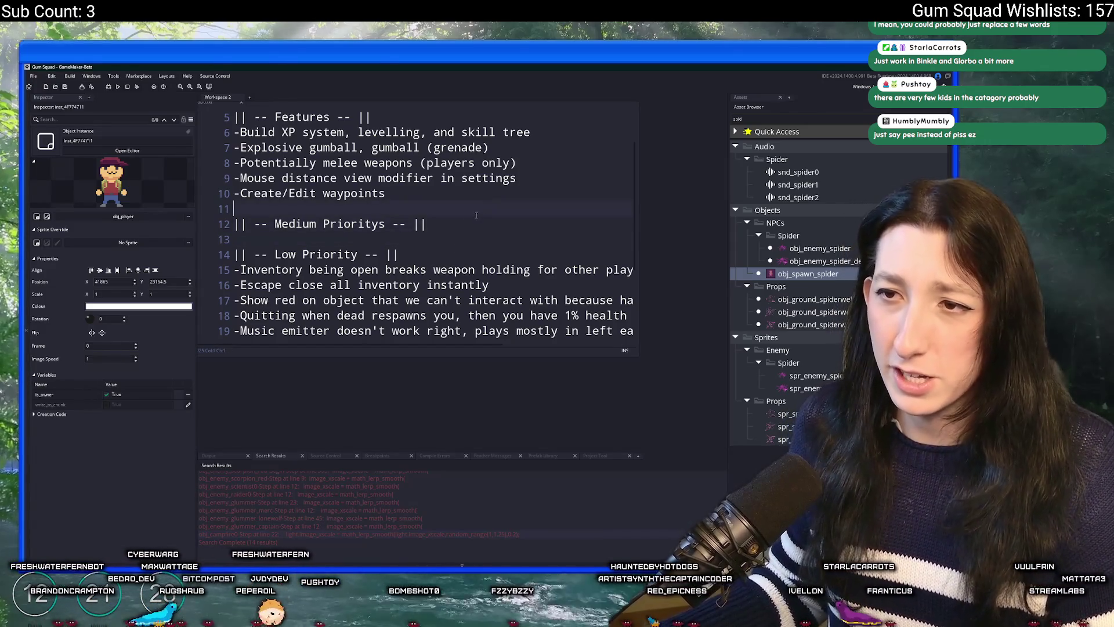
{"action": "left_click", "coordinate": [476, 217]}
{"action": "scroll", "coordinate": [476, 217], "scroll_direction": "up", "scroll_amount": 2}
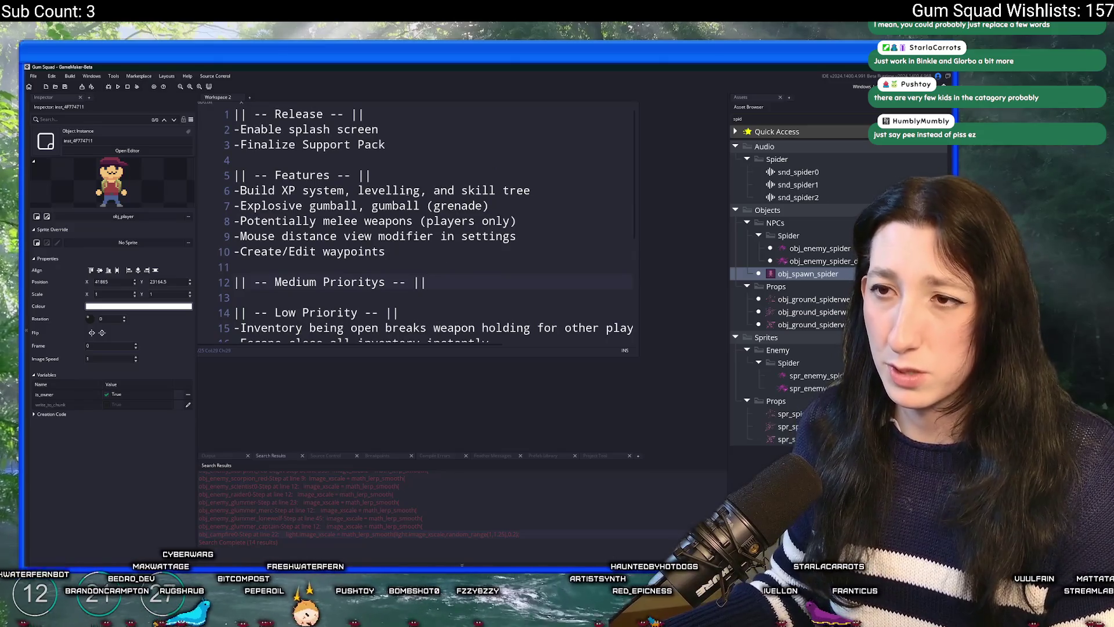
{"action": "left_click", "coordinate": [543, 216]}
{"action": "scroll", "coordinate": [543, 217], "scroll_direction": "down", "scroll_amount": 2}
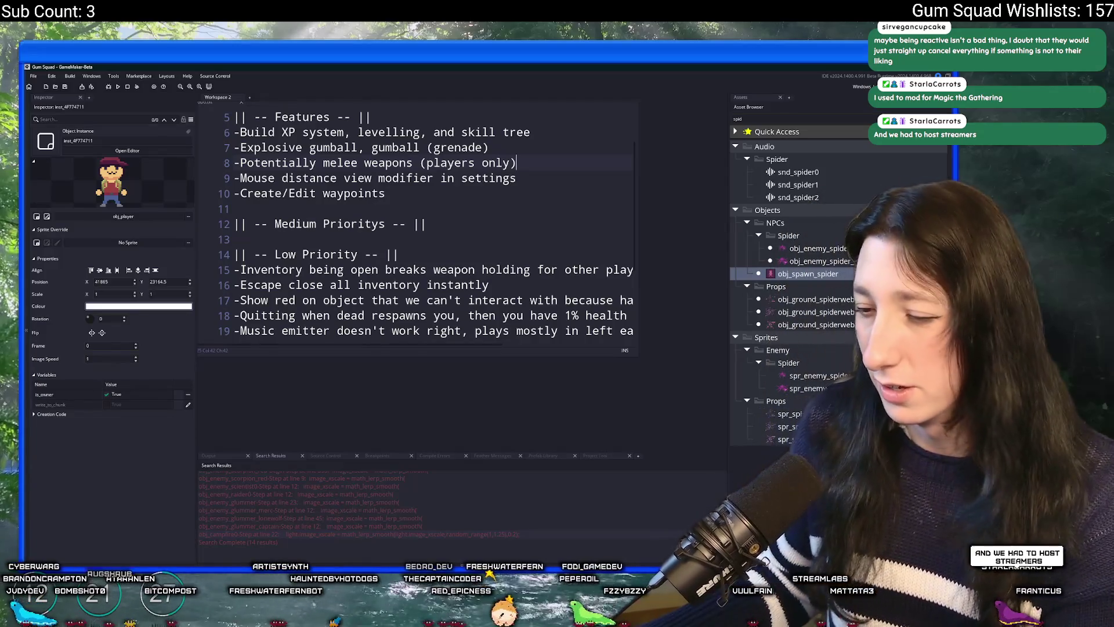
{"action": "key", "text": "super"}
{"action": "type", "text": "discord"}
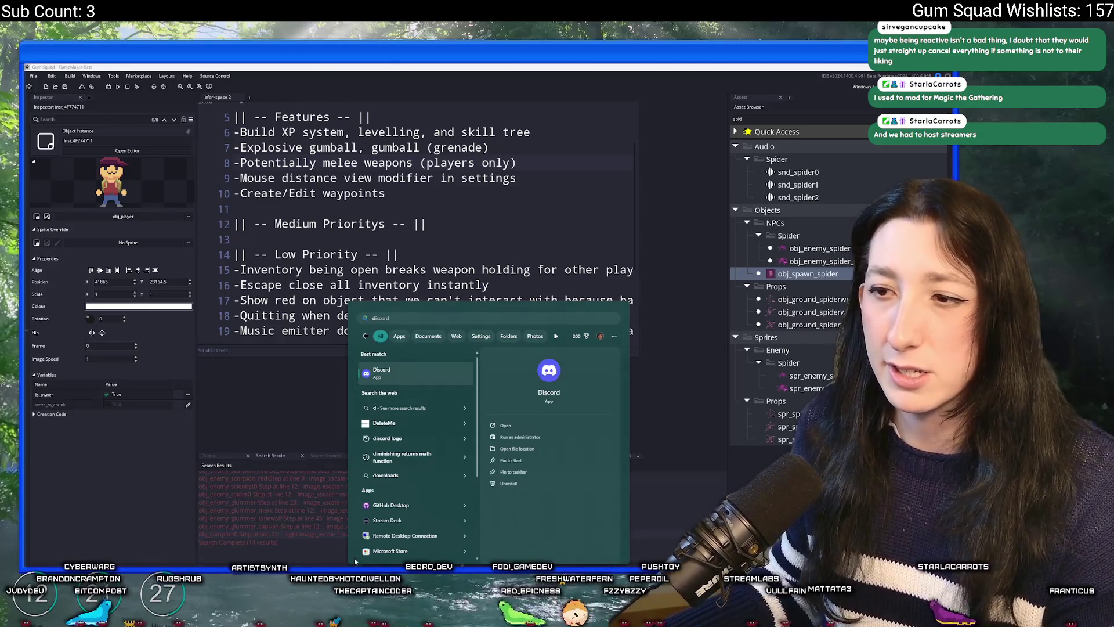
Launch Discord and open the GameMaker server's 3d_in_gamemaker channel
{"action": "key", "text": "Return"}
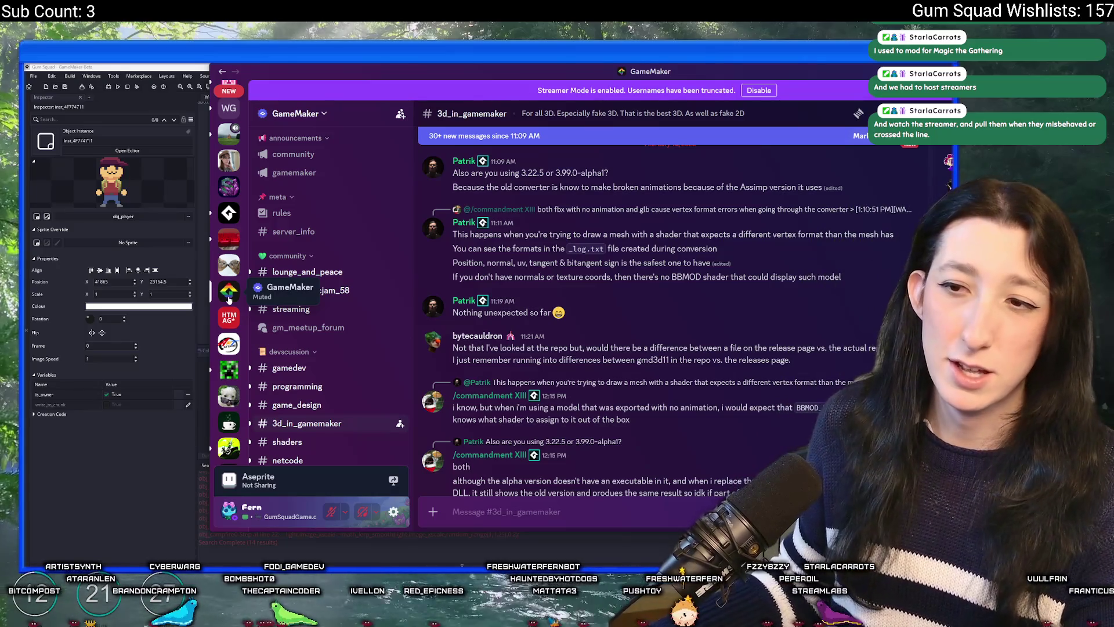
{"action": "scroll", "coordinate": [295, 283], "scroll_direction": "up", "scroll_amount": 3}
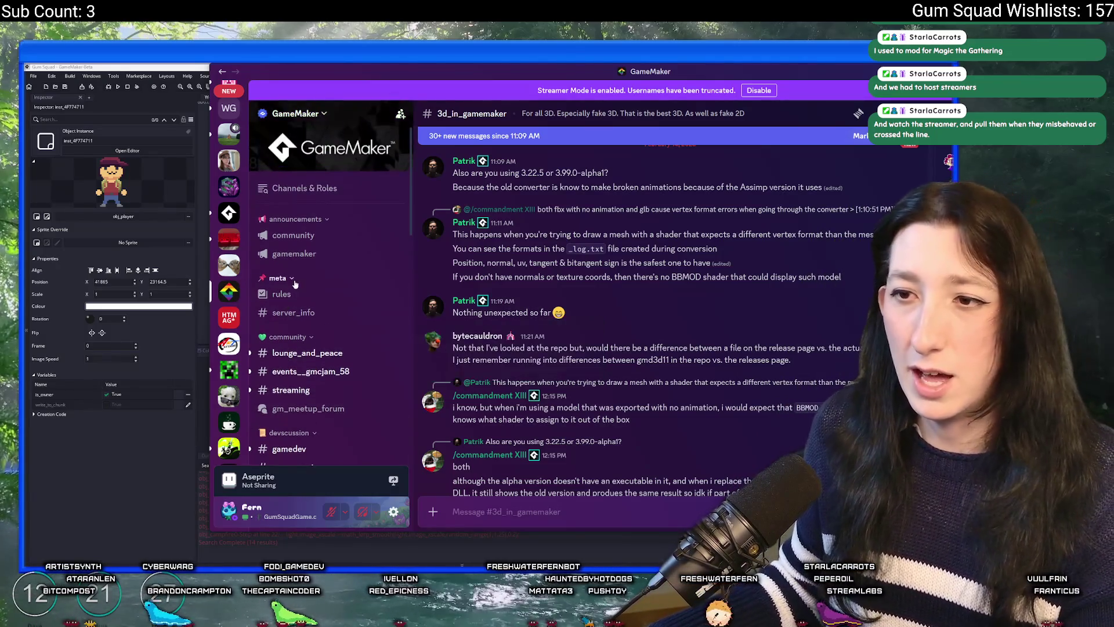
{"action": "left_click", "coordinate": [288, 294]}
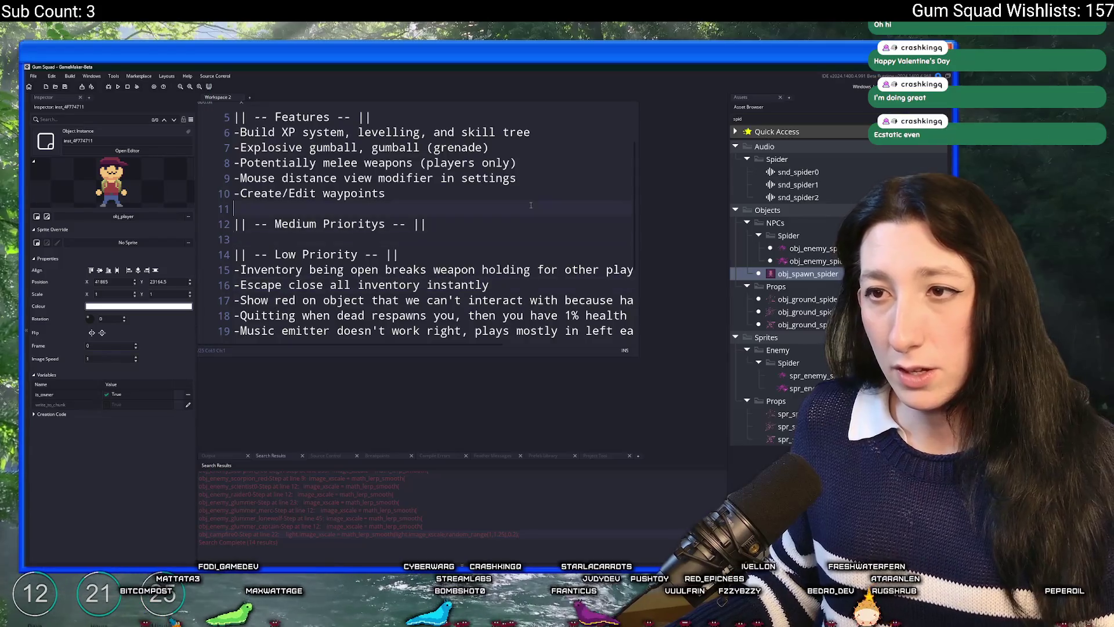
Resize and reposition the ToDo notes window so every line through Misc shows, cursor on line 12
{"action": "scroll", "coordinate": [436, 223], "scroll_direction": "down", "scroll_amount": 3}
{"action": "scroll", "coordinate": [436, 223], "scroll_direction": "down", "scroll_amount": 3}
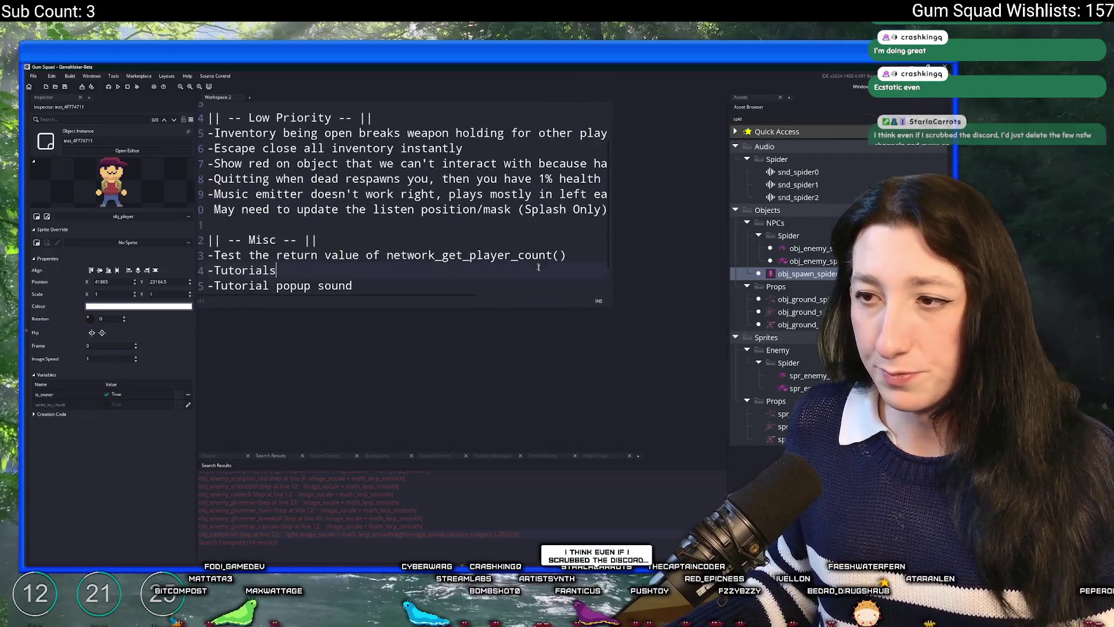
{"action": "left_click_drag", "start_coordinate": [611, 309], "coordinate": [670, 430]}
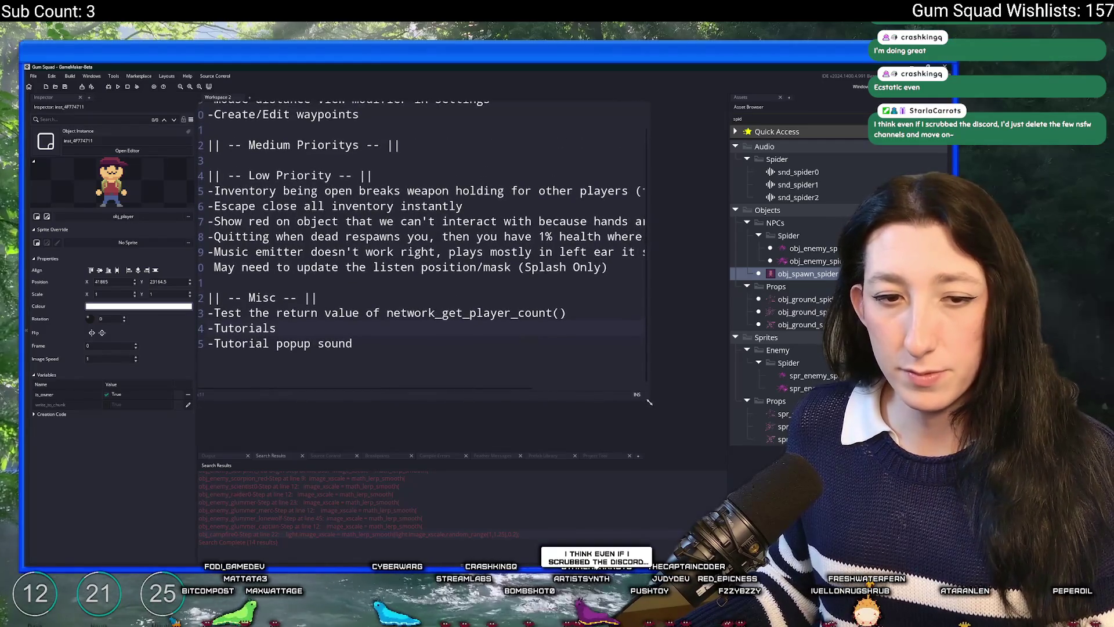
{"action": "scroll", "coordinate": [452, 289], "scroll_direction": "up", "scroll_amount": 3}
{"action": "left_click_drag", "start_coordinate": [452, 290], "coordinate": [471, 339]}
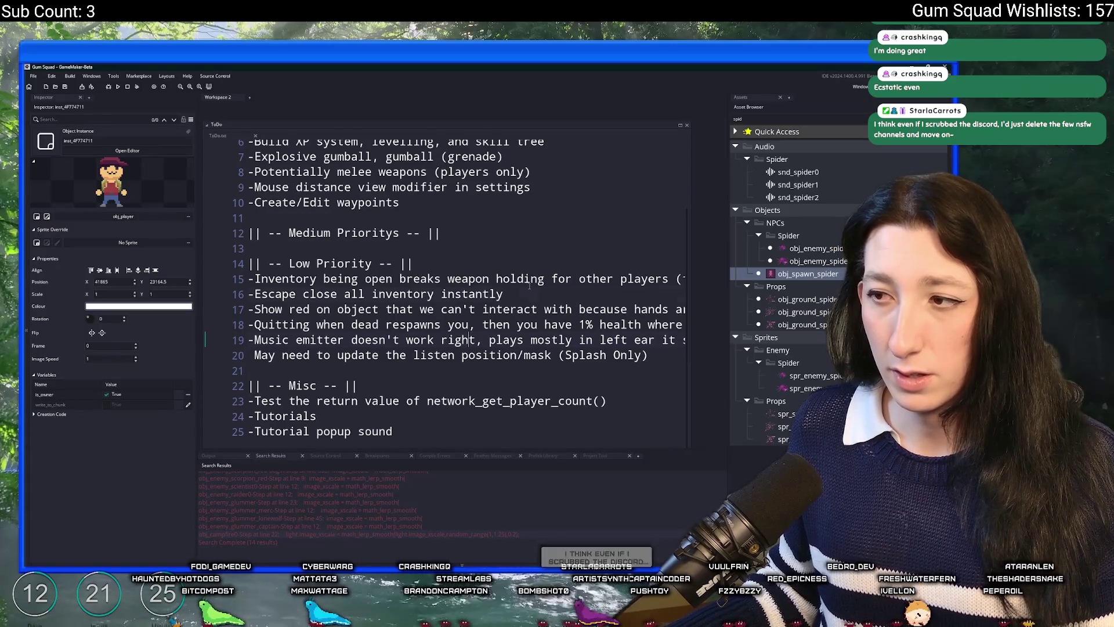
{"action": "left_click_drag", "start_coordinate": [508, 292], "coordinate": [302, 292]}
{"action": "left_click", "coordinate": [496, 243]}
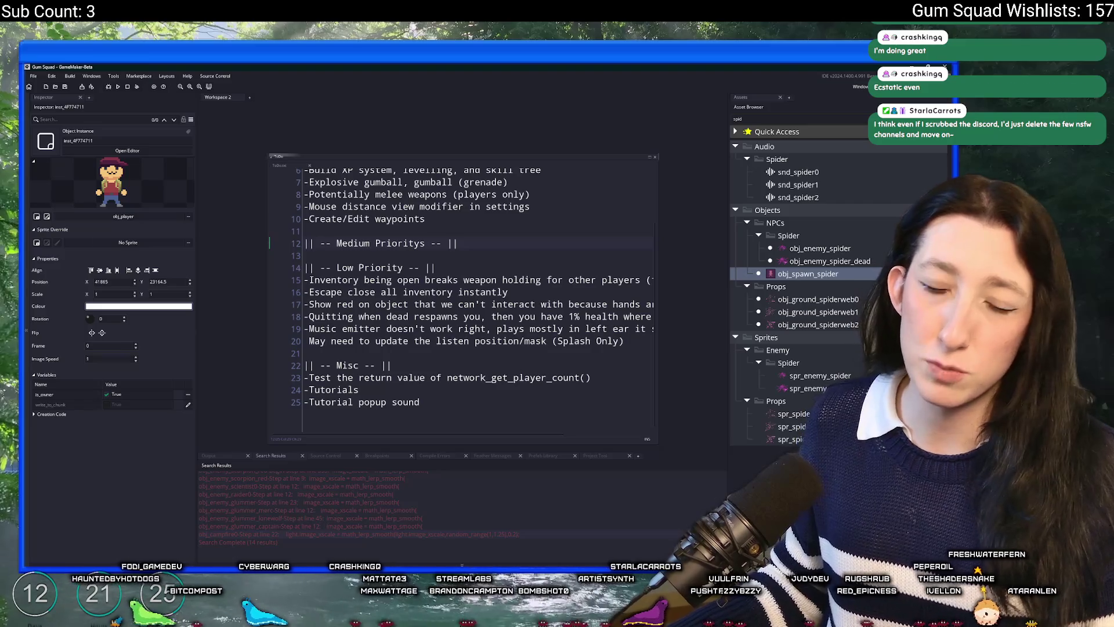
{"action": "key", "text": "ctrl+t"}
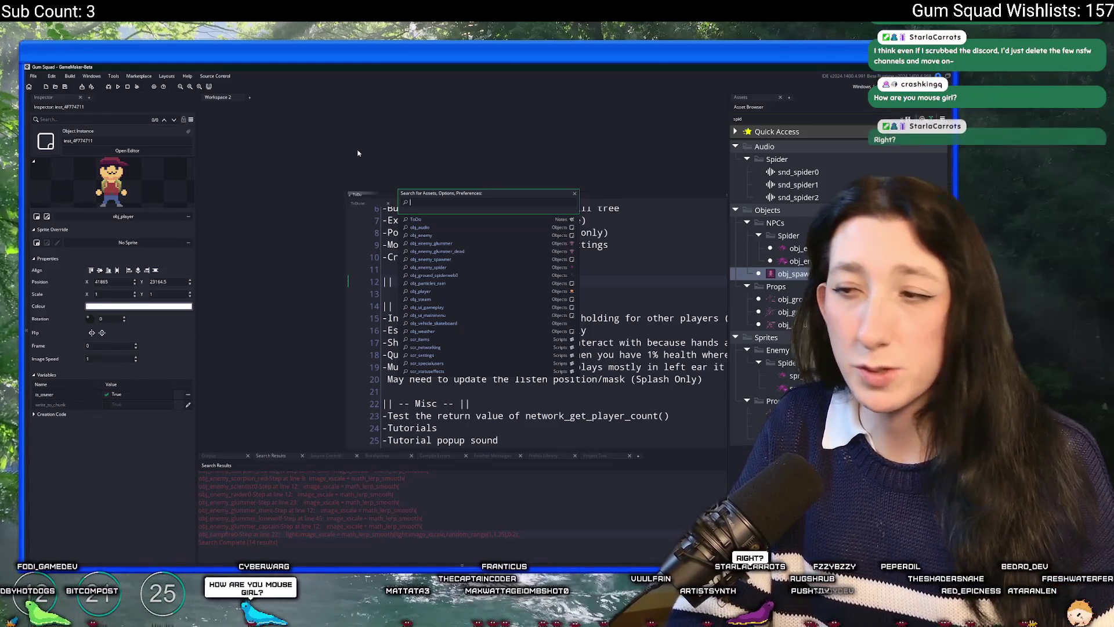
Open obj_ui_inventory_crafting via the 'dbj_ui_inven' search and view its Step event code
{"action": "type", "text": "dbj_ui"}
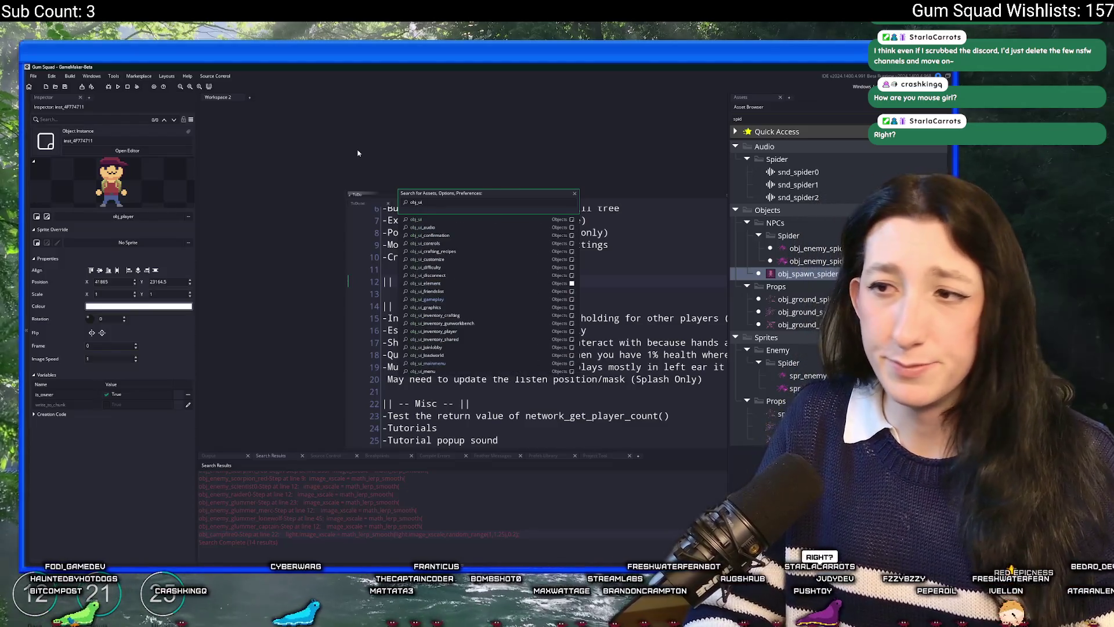
{"action": "type", "text": "_inven"}
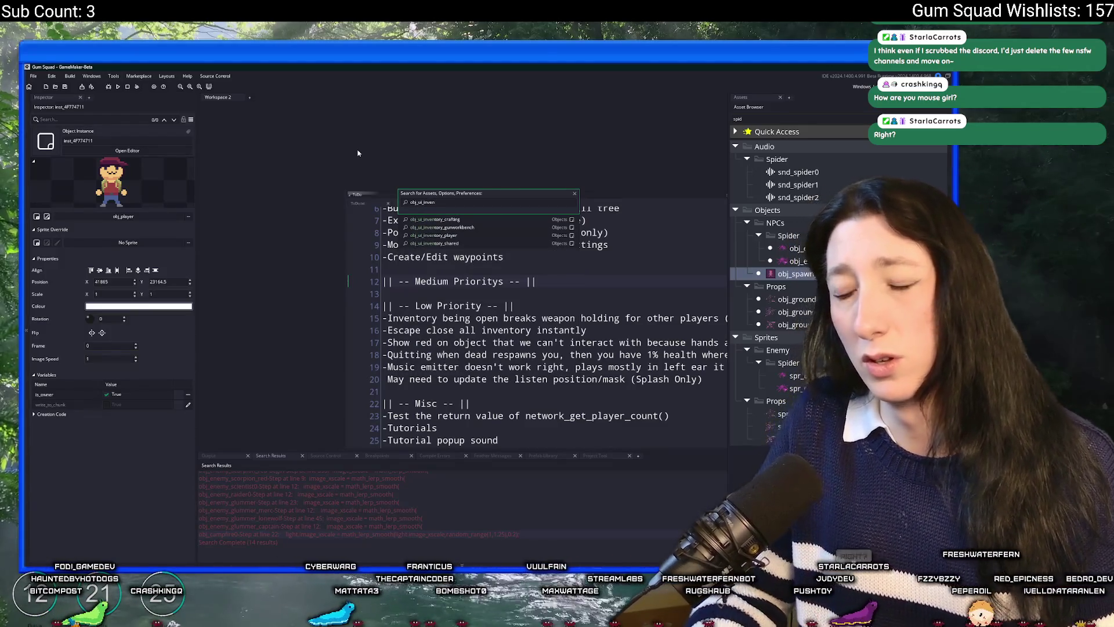
{"action": "key", "text": "Return"}
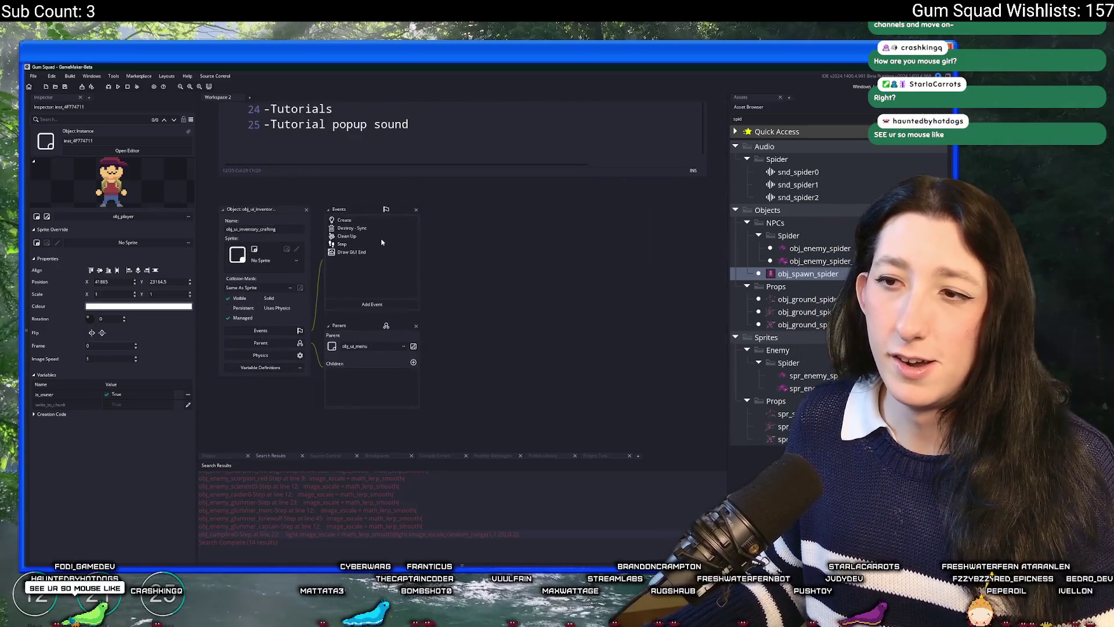
{"action": "double_click", "coordinate": [370, 246]}
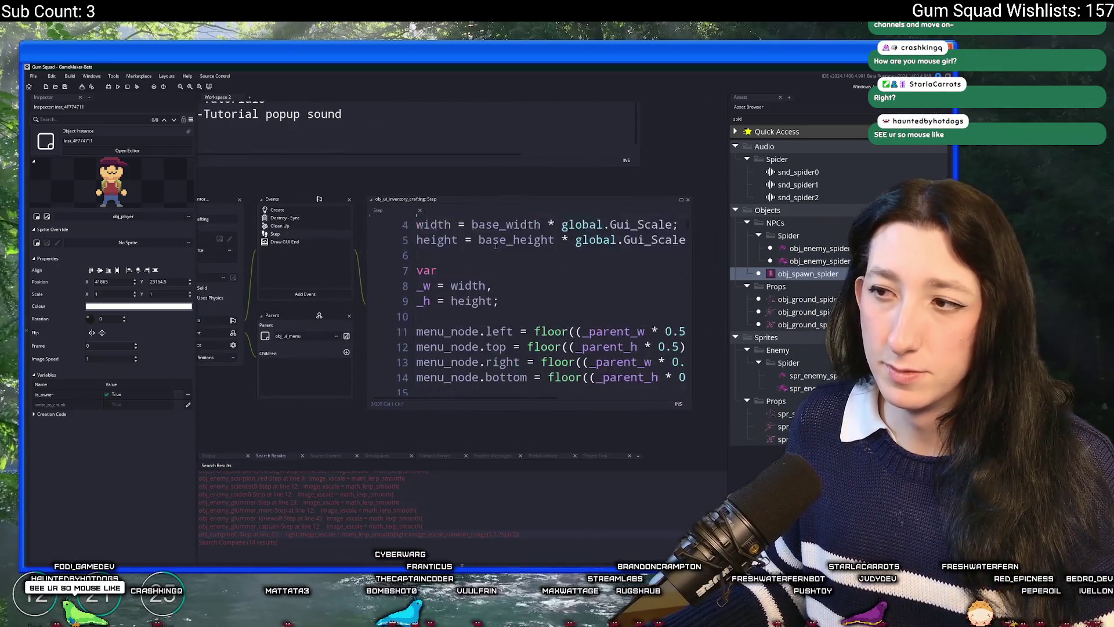
{"action": "scroll", "coordinate": [610, 341], "scroll_direction": "down", "scroll_amount": 20}
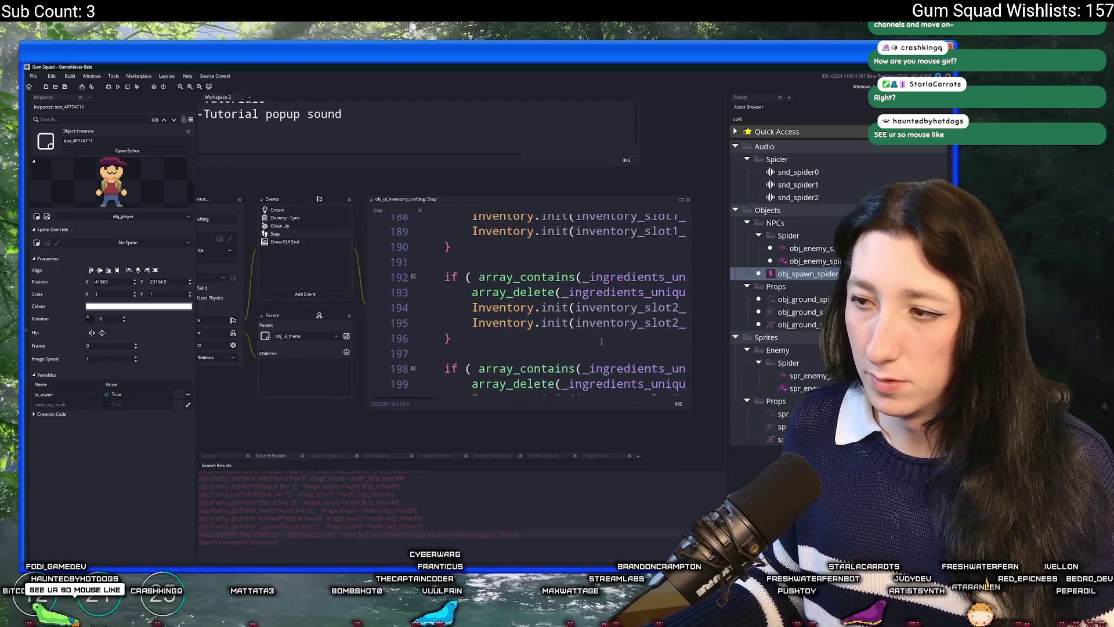
{"action": "left_click", "coordinate": [611, 340]}
Find 'inventory' in the Step code, then show the Draw GUI End event
{"action": "key", "text": "ctrl+f"}
{"action": "type", "text": "inventory_"}
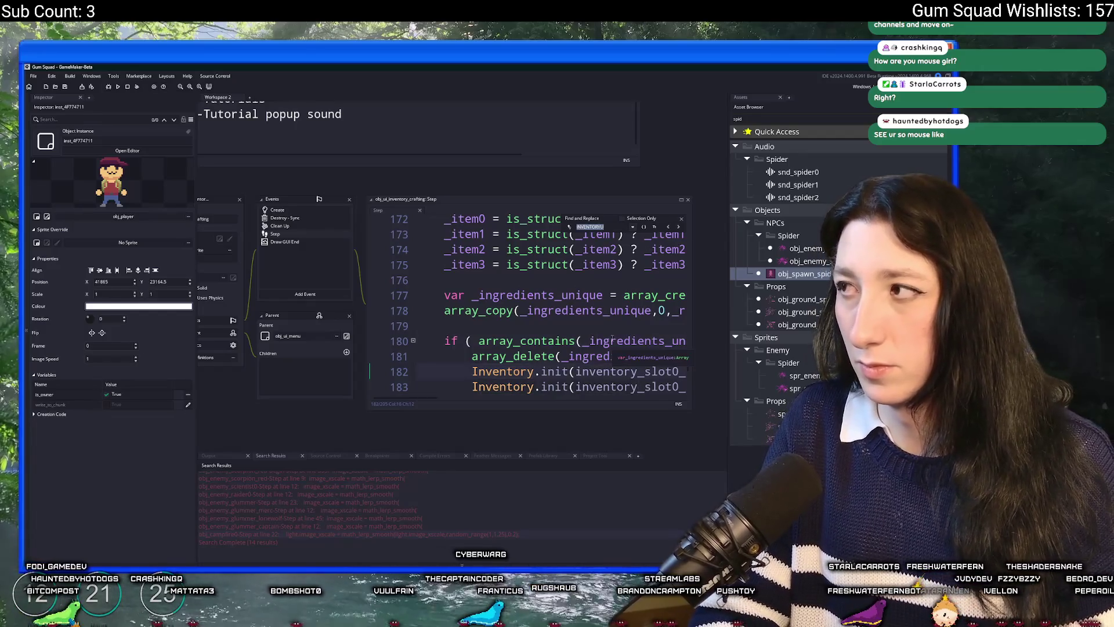
{"action": "left_click", "coordinate": [582, 356]}
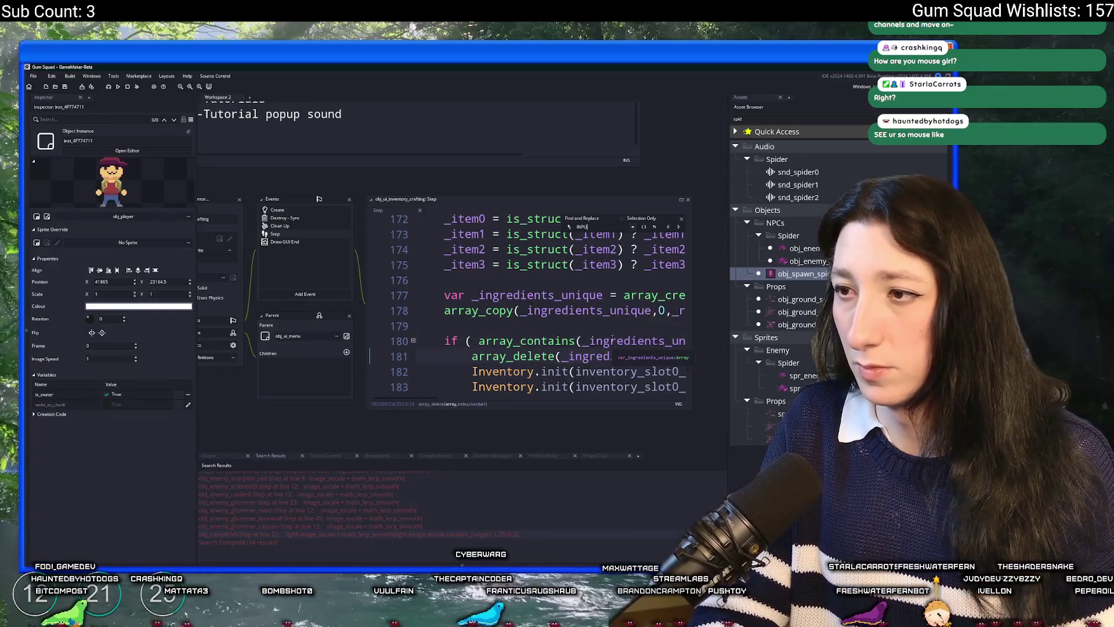
{"action": "left_click", "coordinate": [680, 216]}
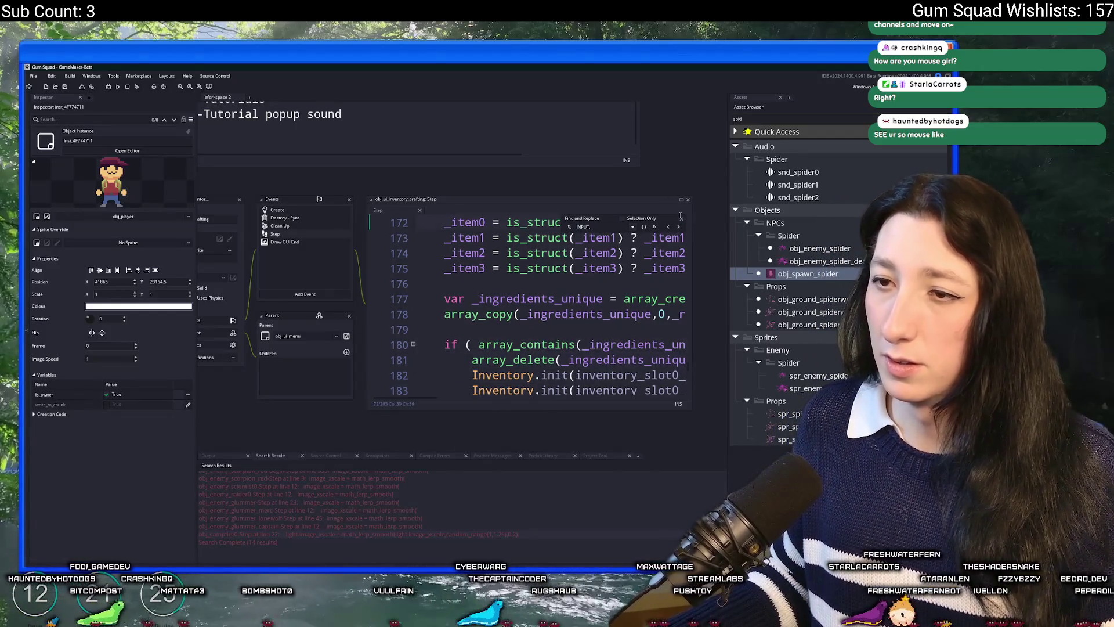
{"action": "left_click", "coordinate": [681, 219]}
{"action": "left_click", "coordinate": [335, 242]}
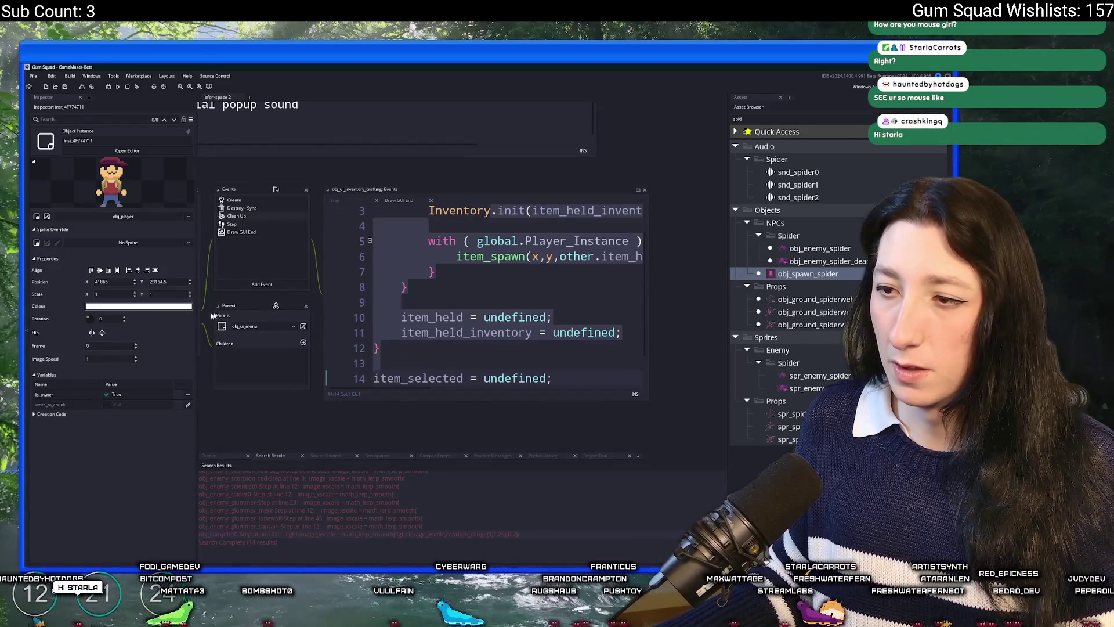
Show the Destroy event code maximized with side docks hidden, then return to the object editor
{"action": "left_click", "coordinate": [250, 208]}
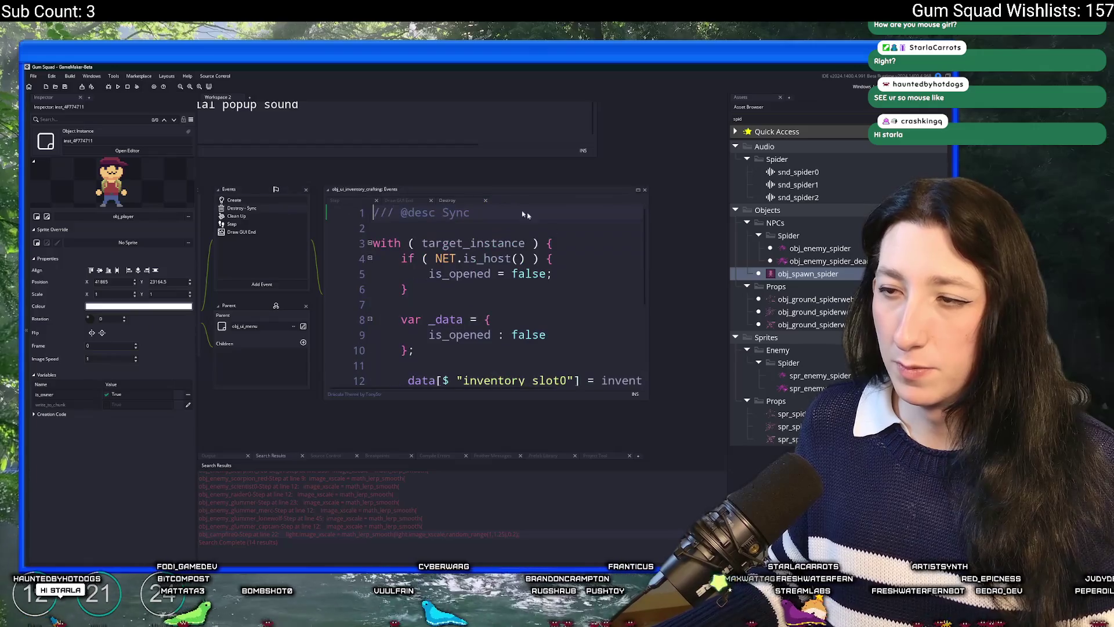
{"action": "left_click", "coordinate": [640, 189]}
{"action": "key", "text": "F12"}
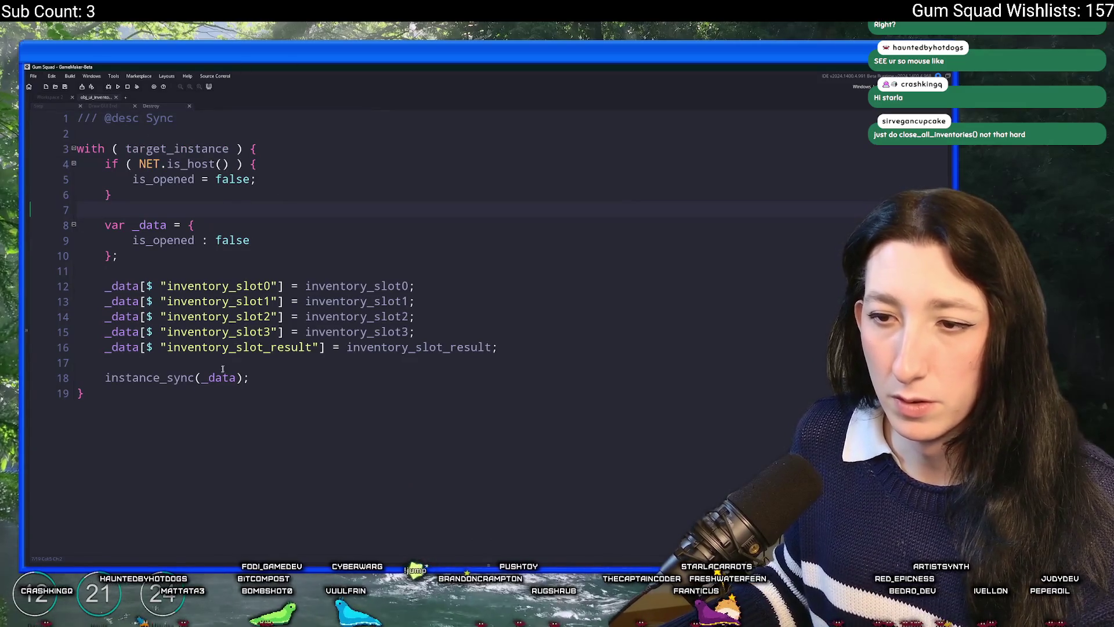
{"action": "key", "text": "Up"}
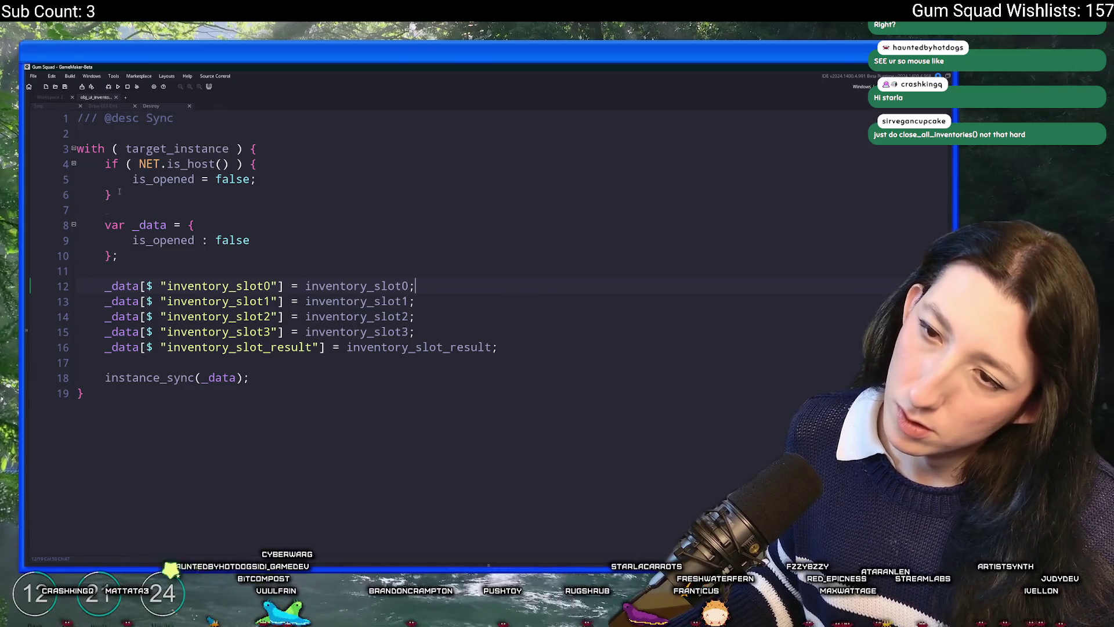
{"action": "left_click", "coordinate": [55, 106]}
{"action": "left_click", "coordinate": [49, 97]}
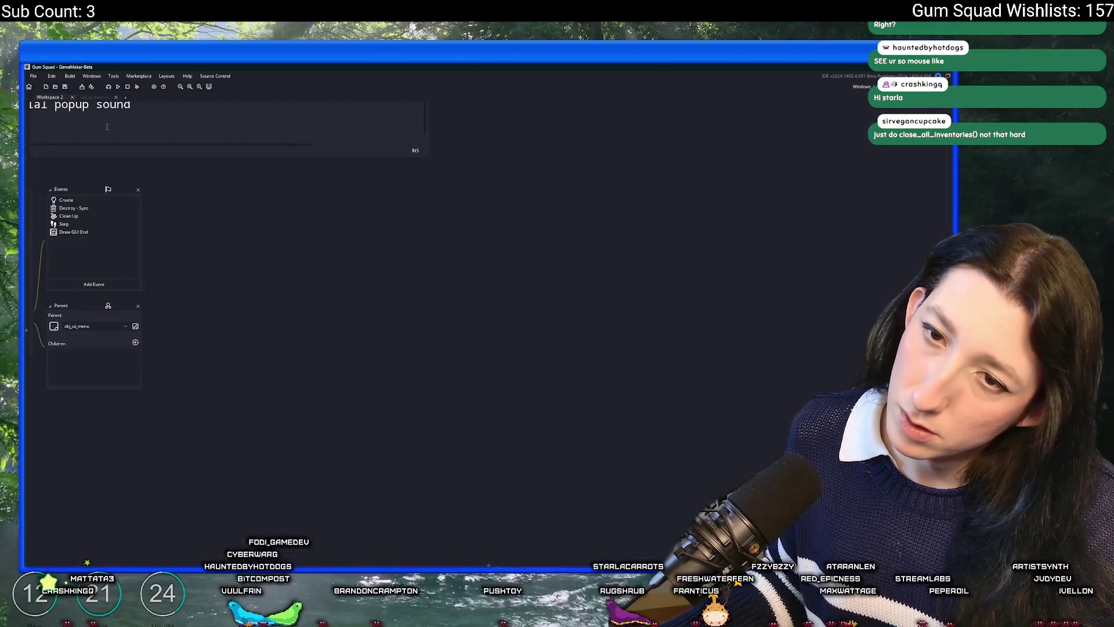
Search the whole project for obj_ui_inventory_crafting references, then close the search
{"action": "double_click", "coordinate": [232, 236]}
{"action": "key", "text": "ctrl+shift+f"}
{"action": "key", "text": "Return"}
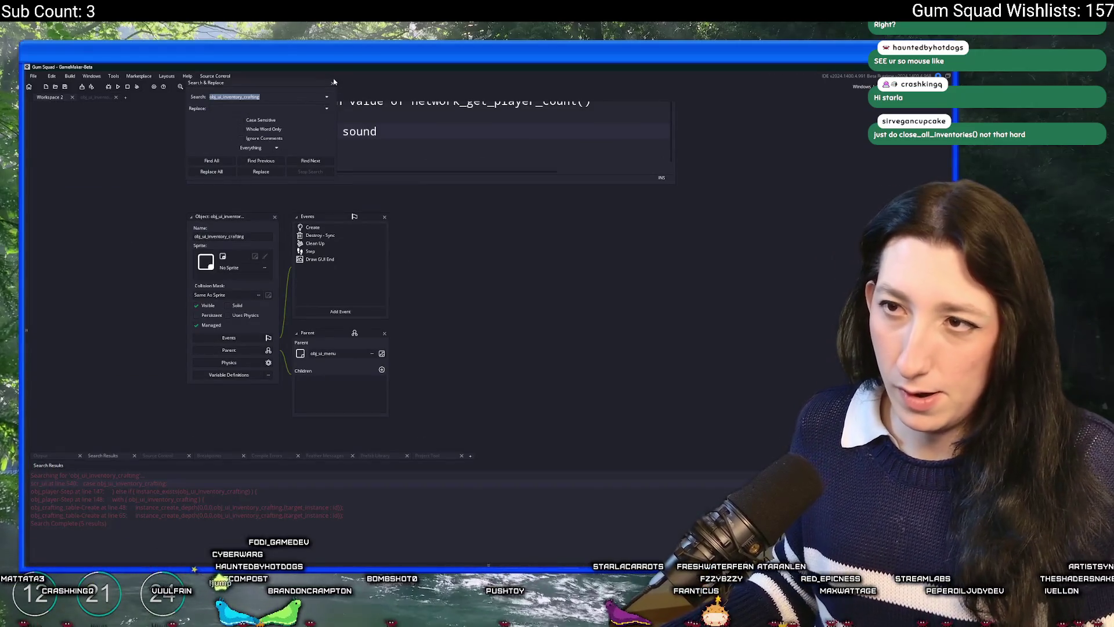
{"action": "left_click", "coordinate": [334, 81]}
Open obj_ui_inventory_shared's Destroy - Sync code maximized and place the cursor at line 9
{"action": "key", "text": "ctrl+t"}
{"action": "type", "text": "shared"}
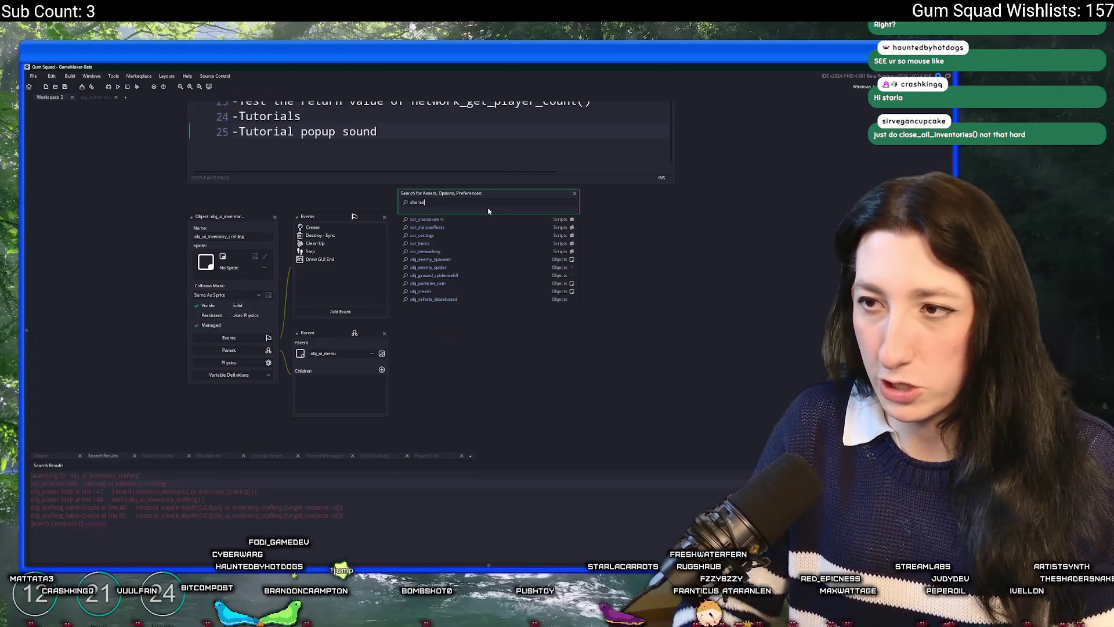
{"action": "key", "text": "Return"}
{"action": "left_click", "coordinate": [360, 190]}
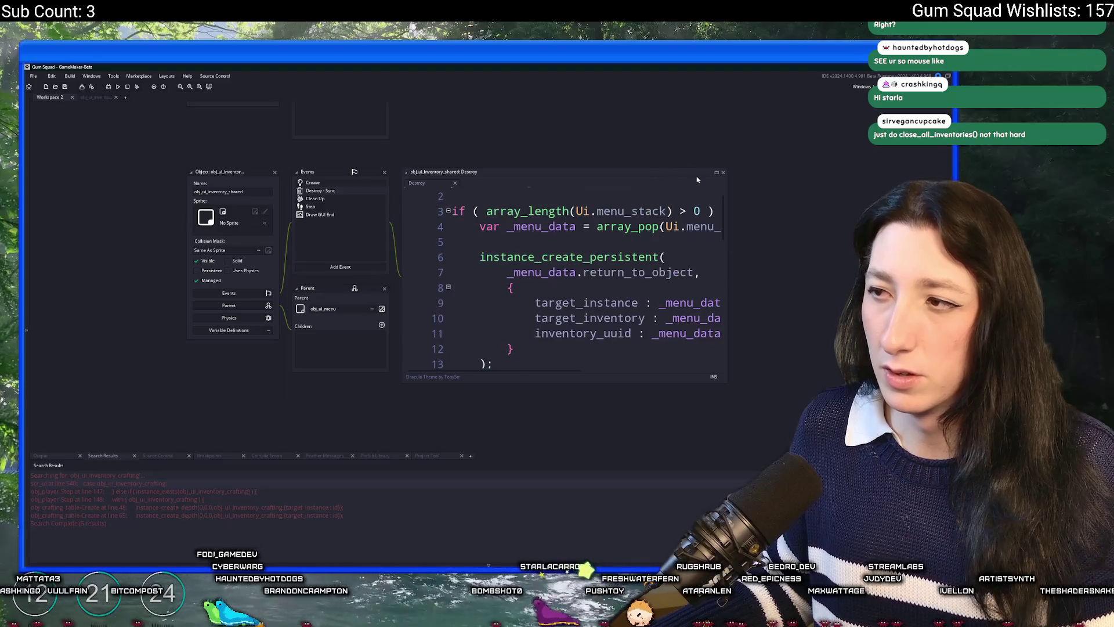
{"action": "left_click", "coordinate": [716, 173]}
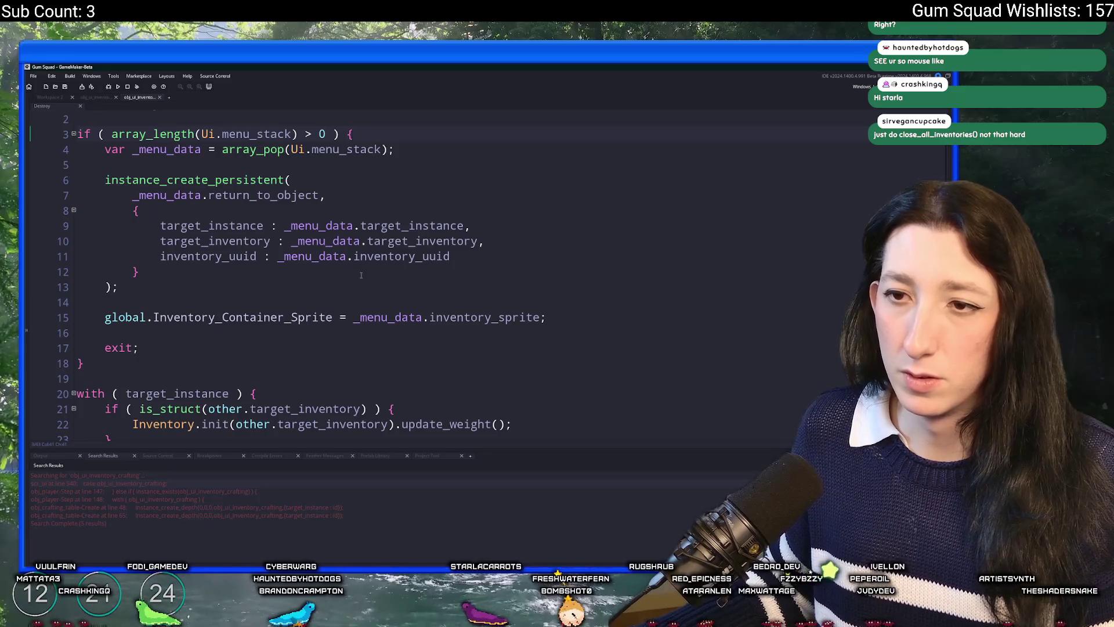
{"action": "scroll", "coordinate": [368, 155], "scroll_direction": "down", "scroll_amount": 5}
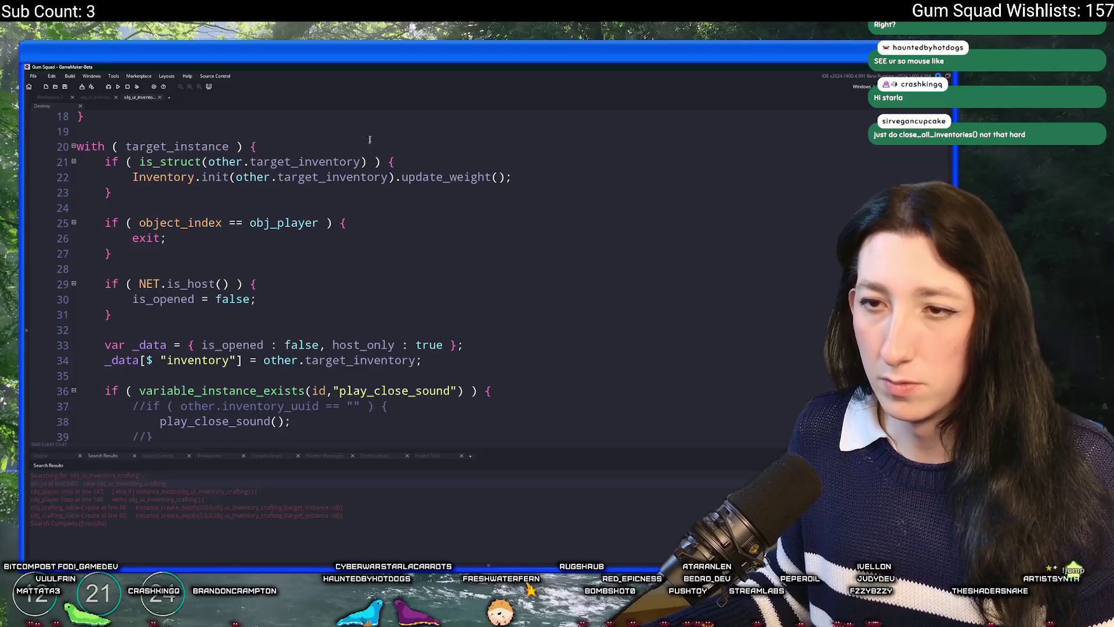
{"action": "scroll", "coordinate": [394, 186], "scroll_direction": "up", "scroll_amount": 2}
{"action": "scroll", "coordinate": [420, 216], "scroll_direction": "up", "scroll_amount": 3}
{"action": "scroll", "coordinate": [420, 216], "scroll_direction": "up", "scroll_amount": 2}
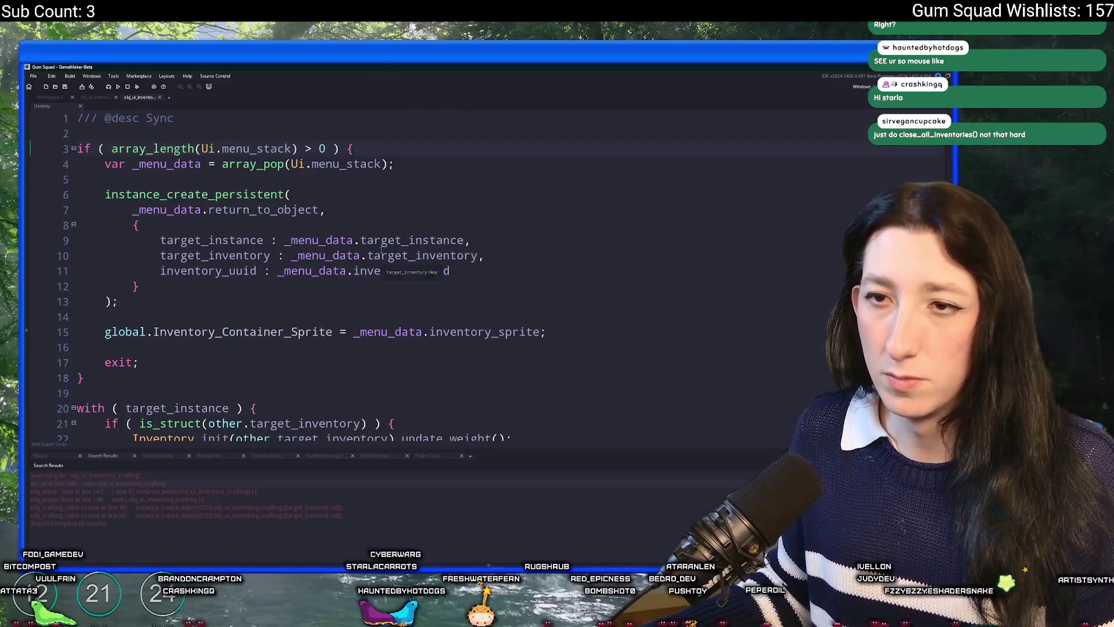
{"action": "left_click", "coordinate": [506, 247]}
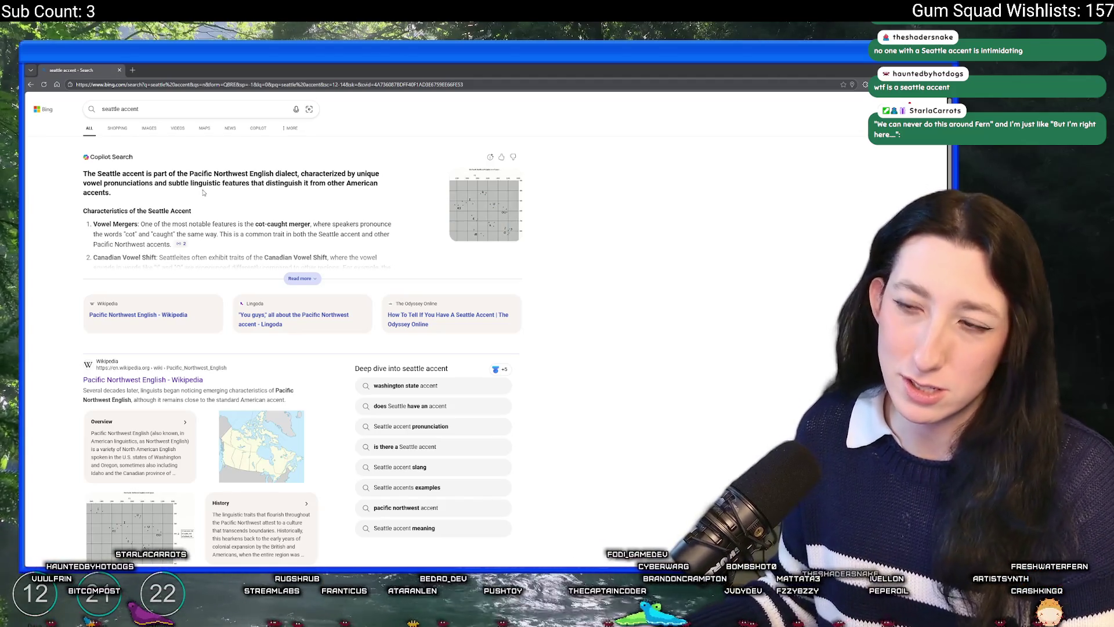
Expand the full Copilot answer about the Seattle accent
{"action": "left_click", "coordinate": [302, 278]}
{"action": "mouse_move", "coordinate": [205, 228]}
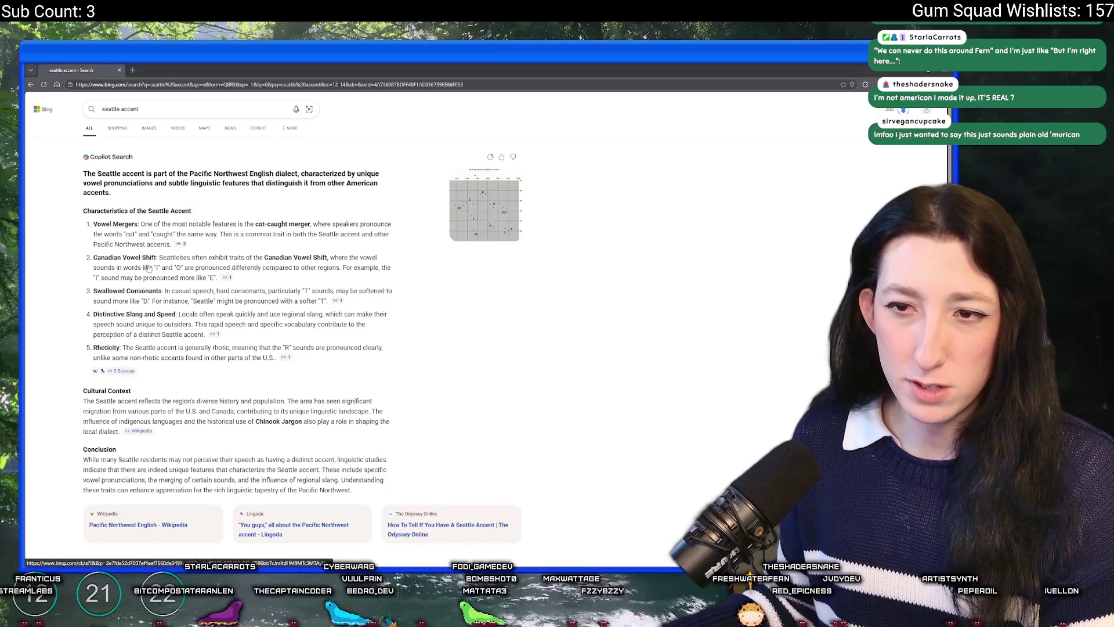
{"action": "mouse_move", "coordinate": [105, 273]}
{"action": "mouse_move", "coordinate": [382, 285]}
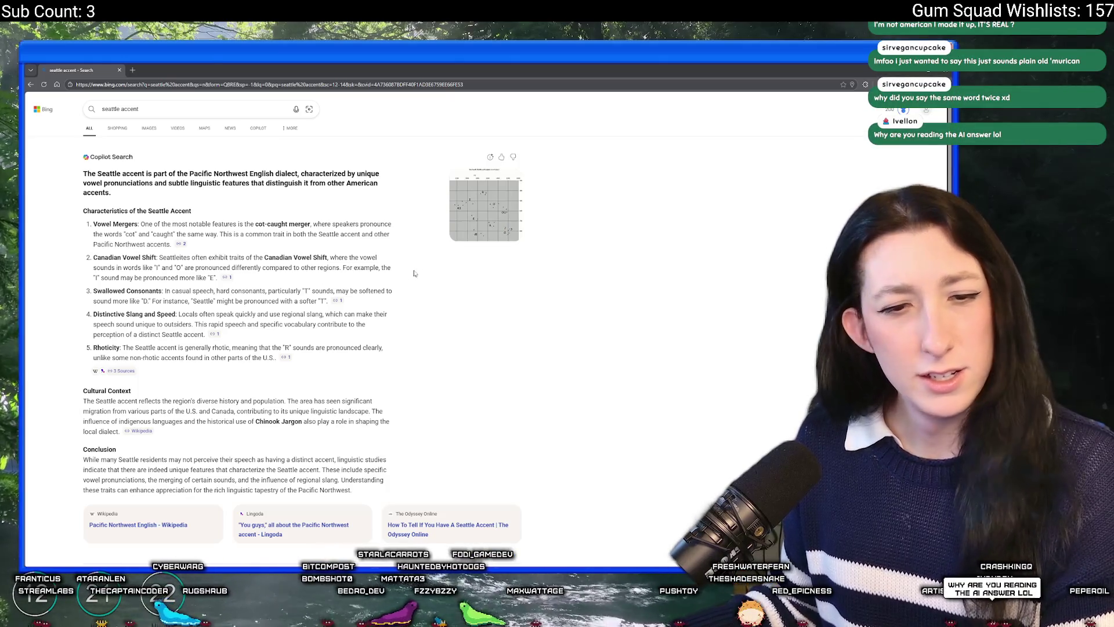
Scroll down to the Seattle accent videos and open 'A Seattle Accent?'
{"action": "scroll", "coordinate": [439, 271], "scroll_direction": "down", "scroll_amount": 8}
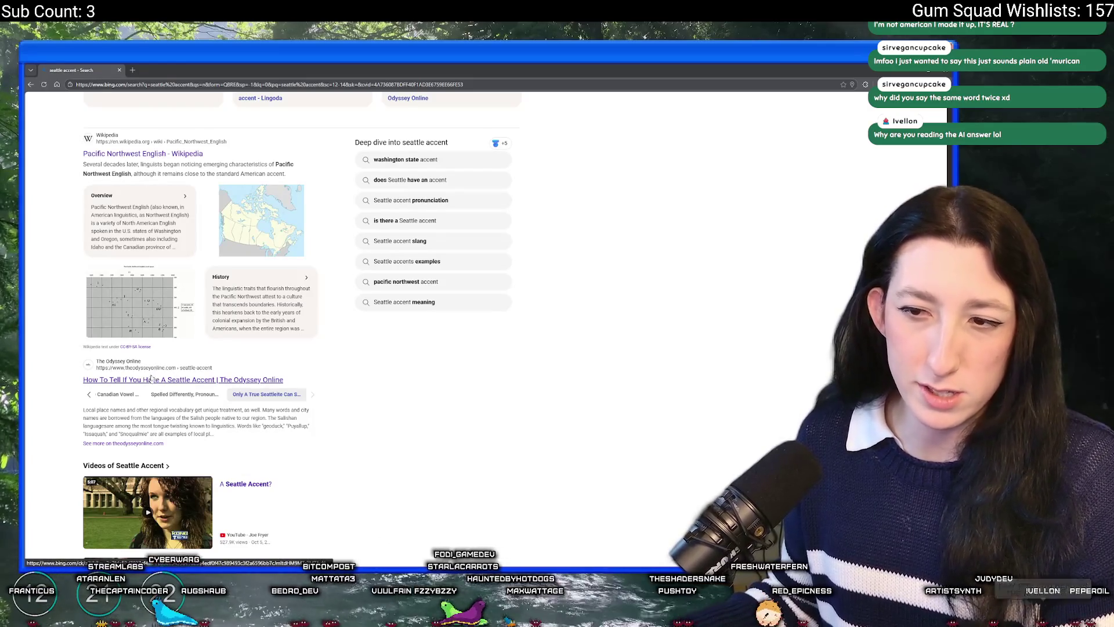
{"action": "scroll", "coordinate": [150, 378], "scroll_direction": "down", "scroll_amount": 2}
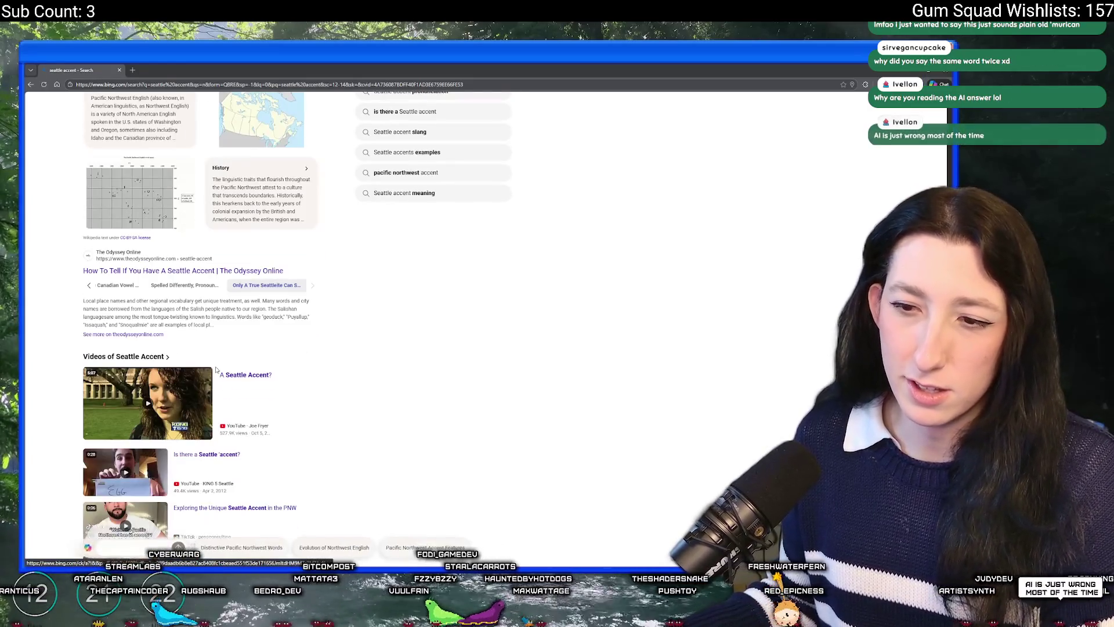
{"action": "left_click", "coordinate": [250, 377]}
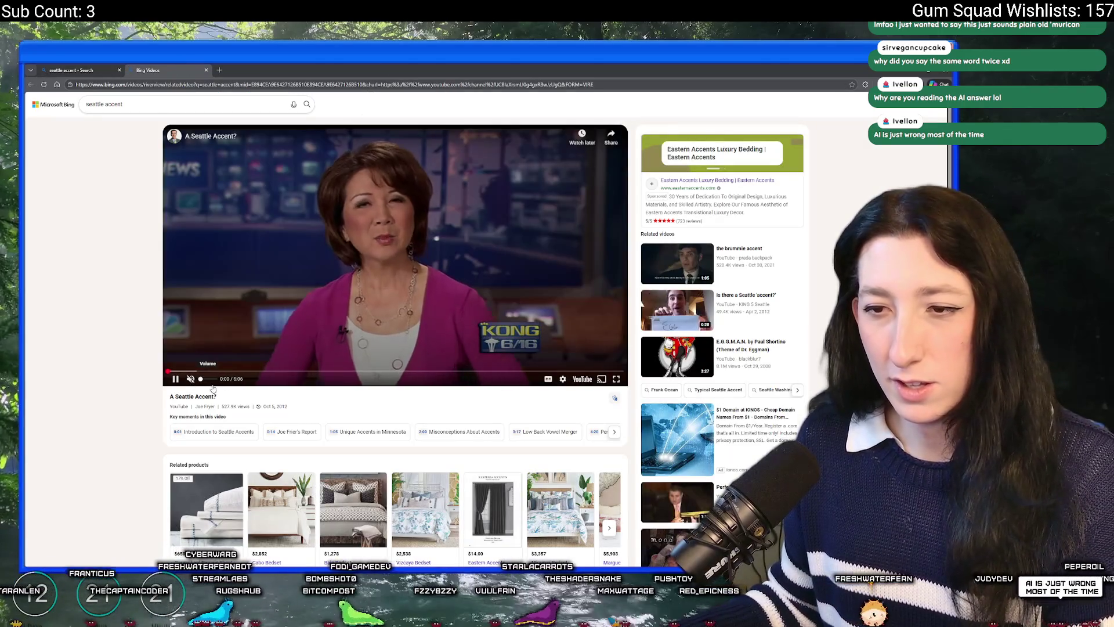
Watch 'A Seattle Accent?' full screen with sound from Joe Frier's Report, then close it
{"action": "left_click", "coordinate": [191, 378]}
{"action": "left_click", "coordinate": [191, 371]}
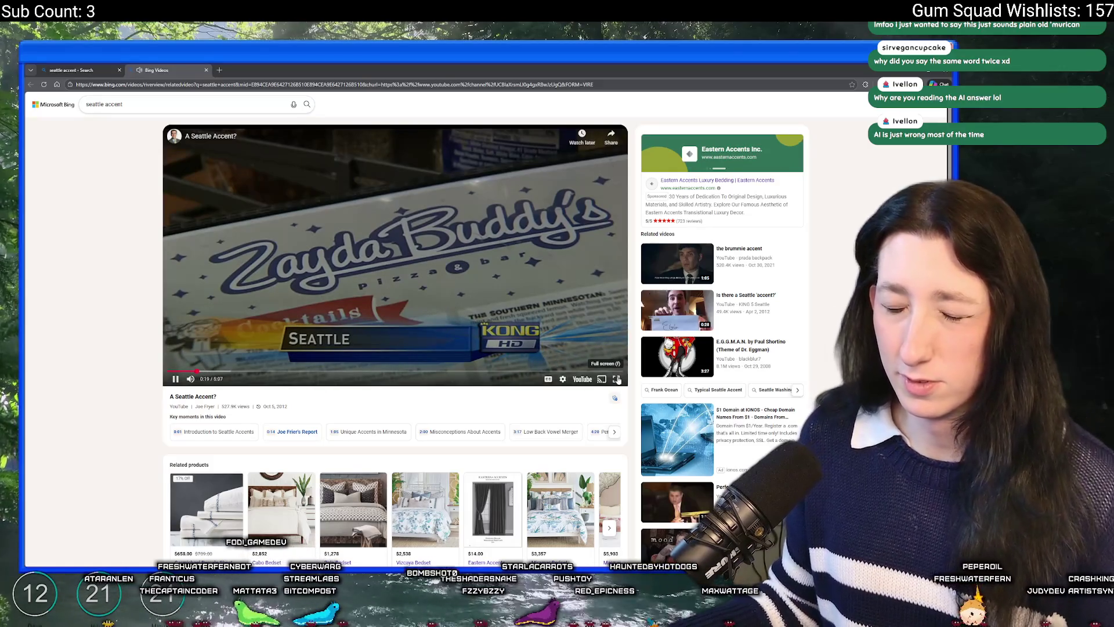
{"action": "left_click", "coordinate": [617, 379]}
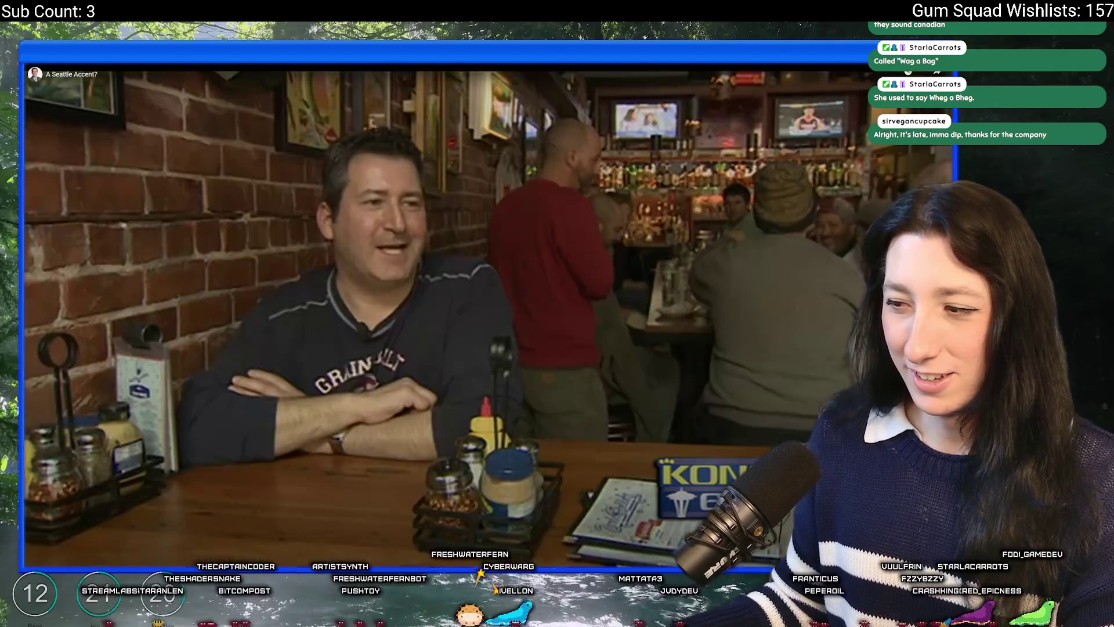
{"action": "key", "text": "Escape"}
{"action": "left_click", "coordinate": [130, 69]}
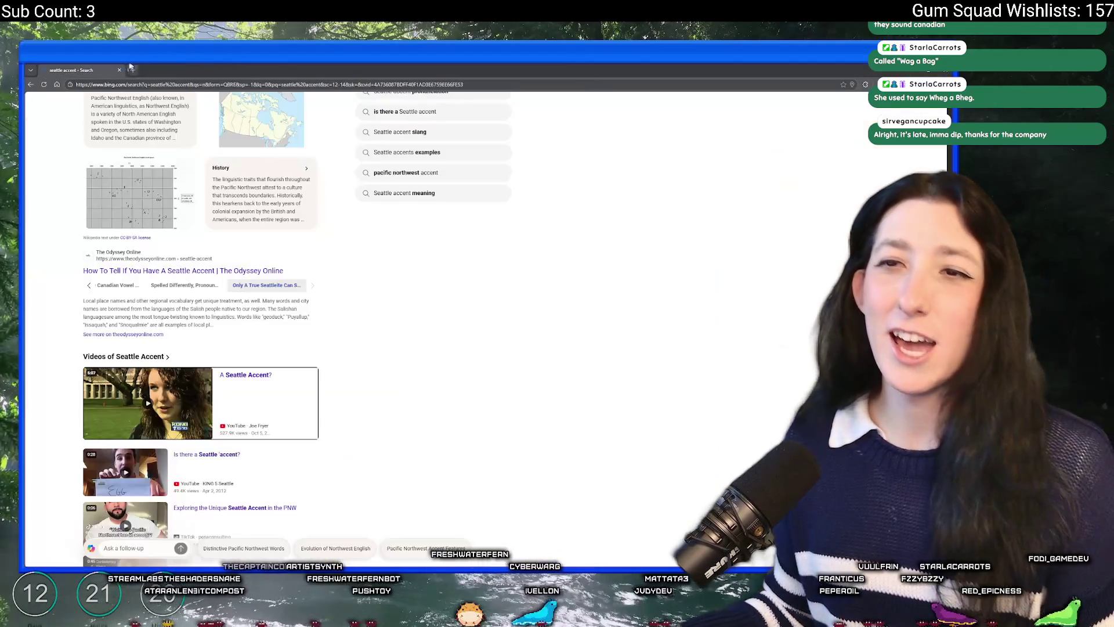
Close the Bing browser window to reveal the GameMaker code editor
{"action": "left_click", "coordinate": [119, 69]}
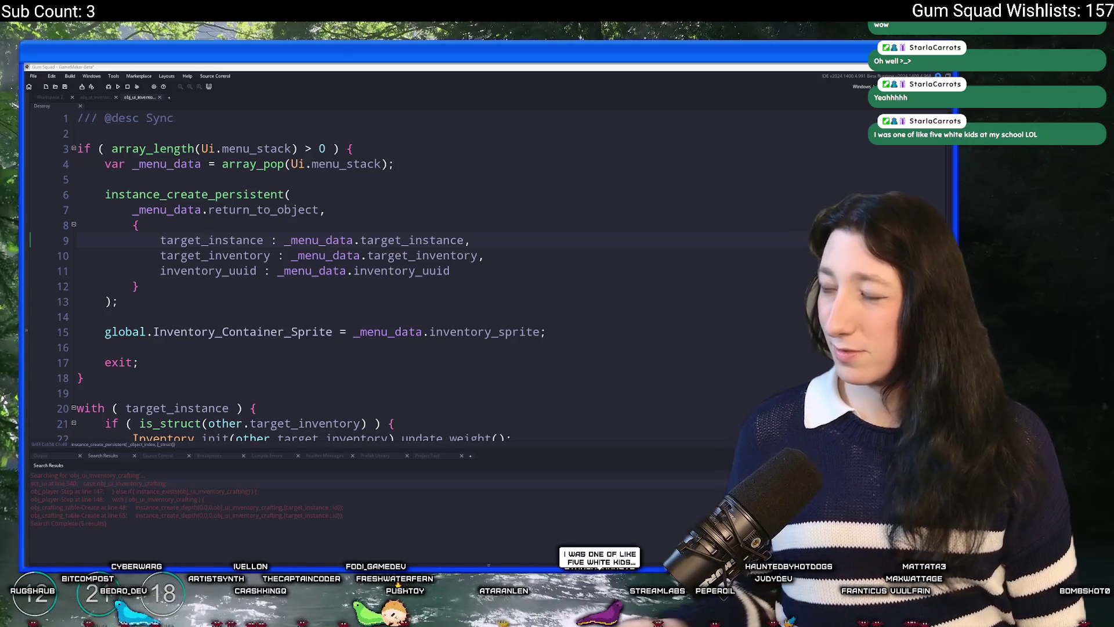
Alt+Tab to the browser playing 'Silly playlist 2, you can be a little silly cat'
{"action": "key", "text": "alt+Tab"}
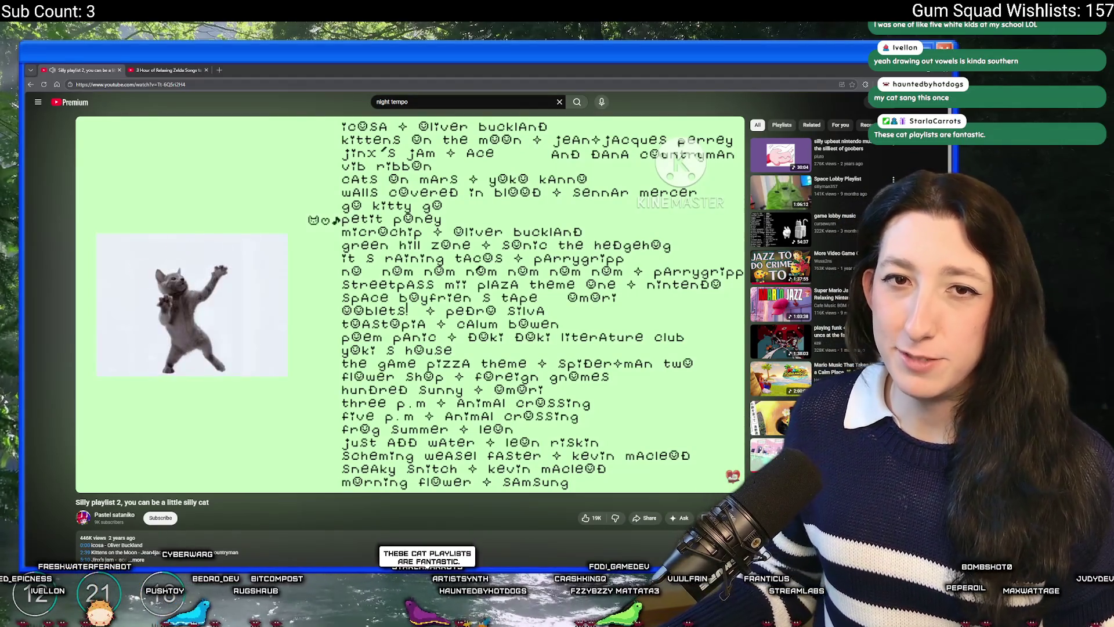
Alt+Tab back to GameMaker's Destroy - Sync code
{"action": "key", "text": "alt+Tab"}
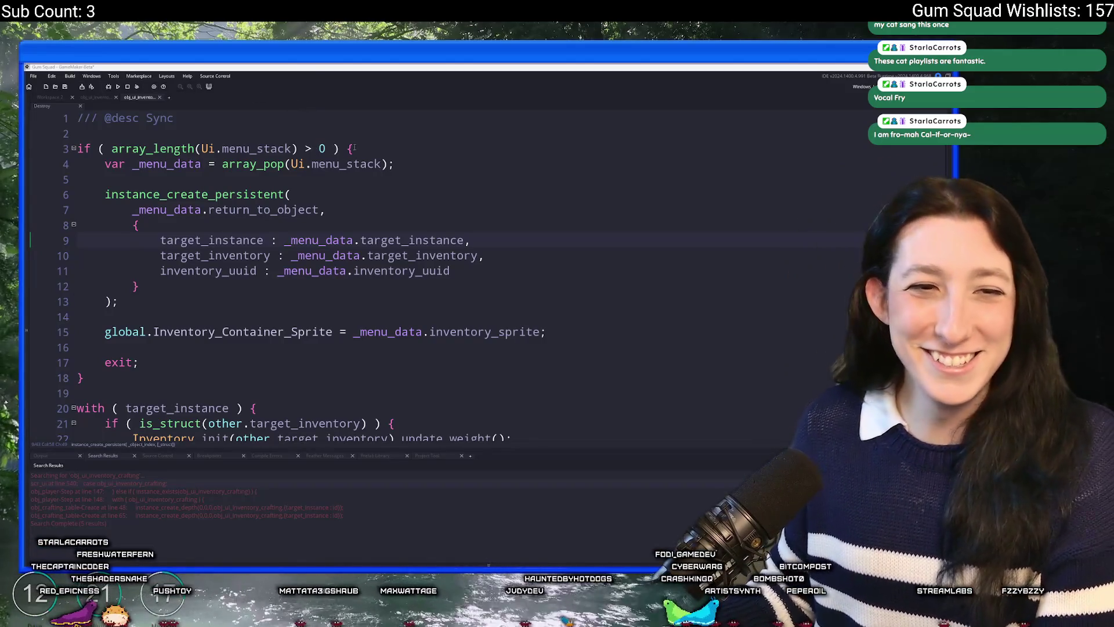
Change line 11 to _menu_data.inventory_uuid and build the game with F5
{"action": "left_click", "coordinate": [452, 201]}
{"action": "scroll", "coordinate": [419, 198], "scroll_direction": "down", "scroll_amount": 1}
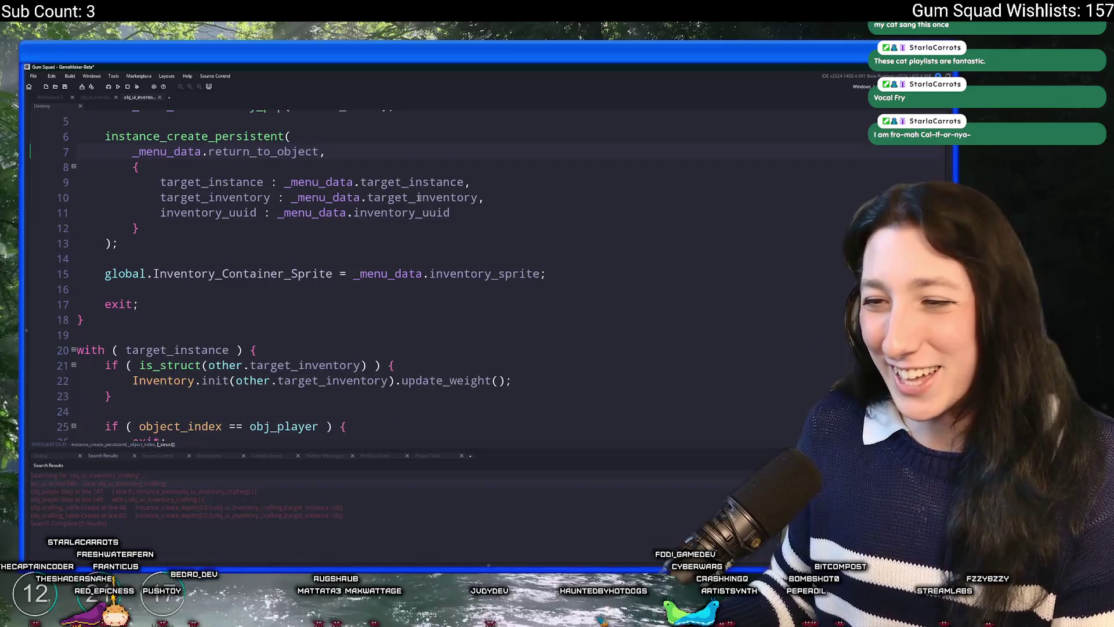
{"action": "type", "text": "_uuid"}
{"action": "key", "text": "F5"}
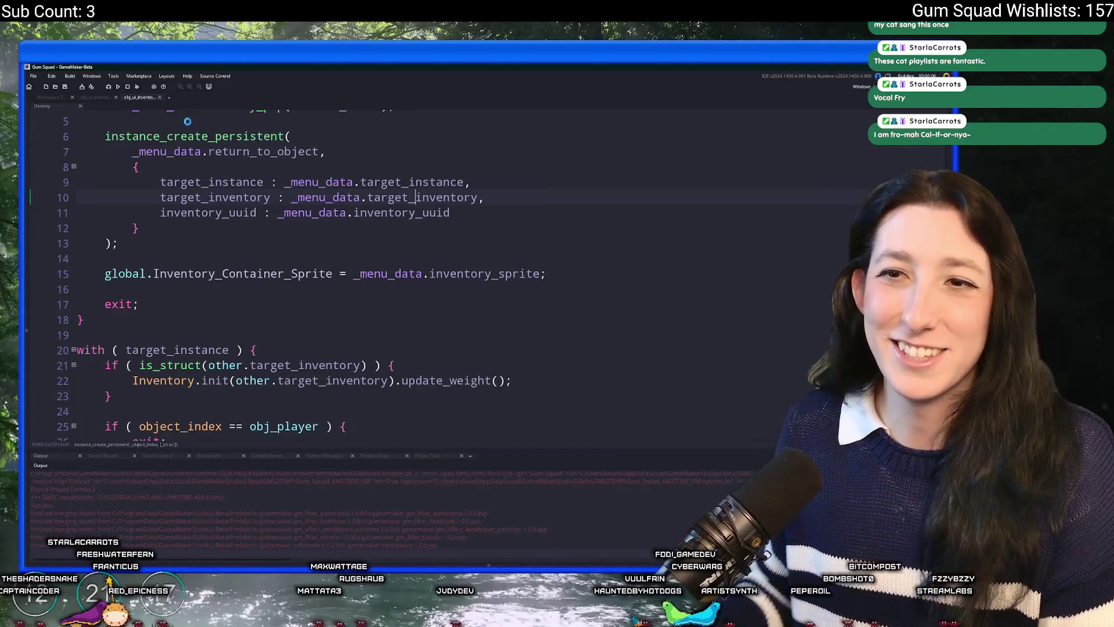
Find rm_play in the asset search and open the rm_playarea room
{"action": "left_click", "coordinate": [63, 96]}
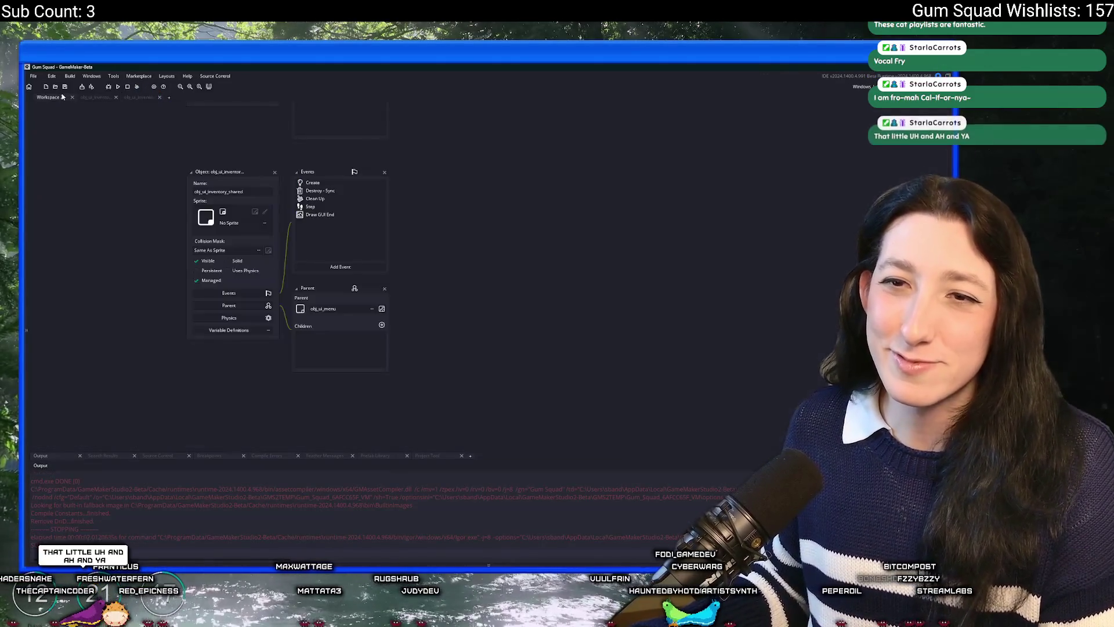
{"action": "key", "text": "ctrl+t"}
{"action": "type", "text": "rm_pla"}
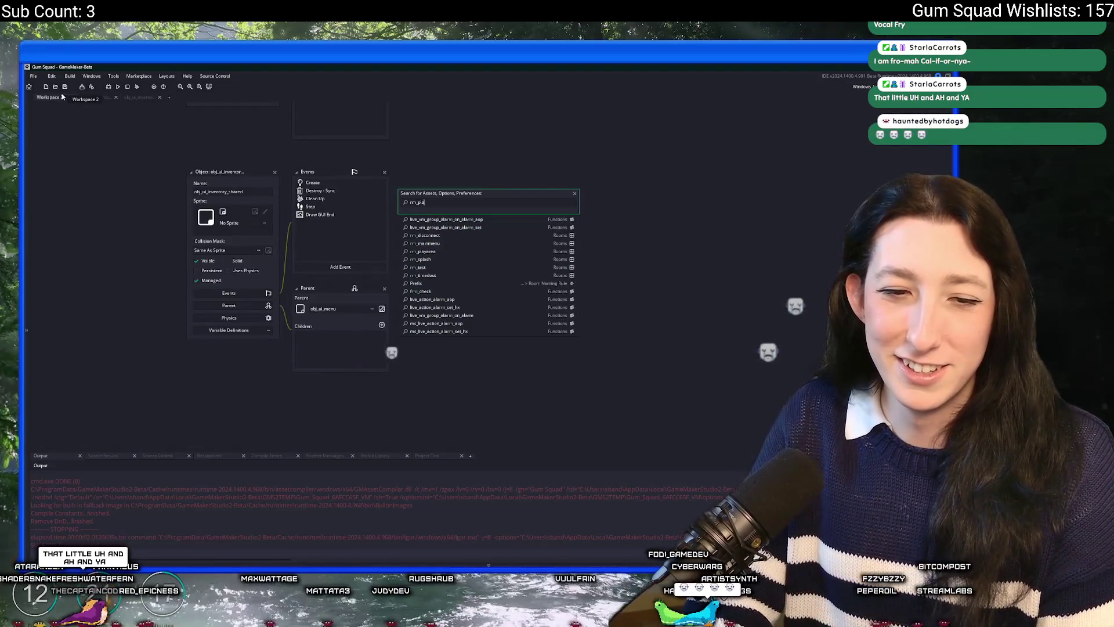
{"action": "type", "text": "y"}
{"action": "key", "text": "Return"}
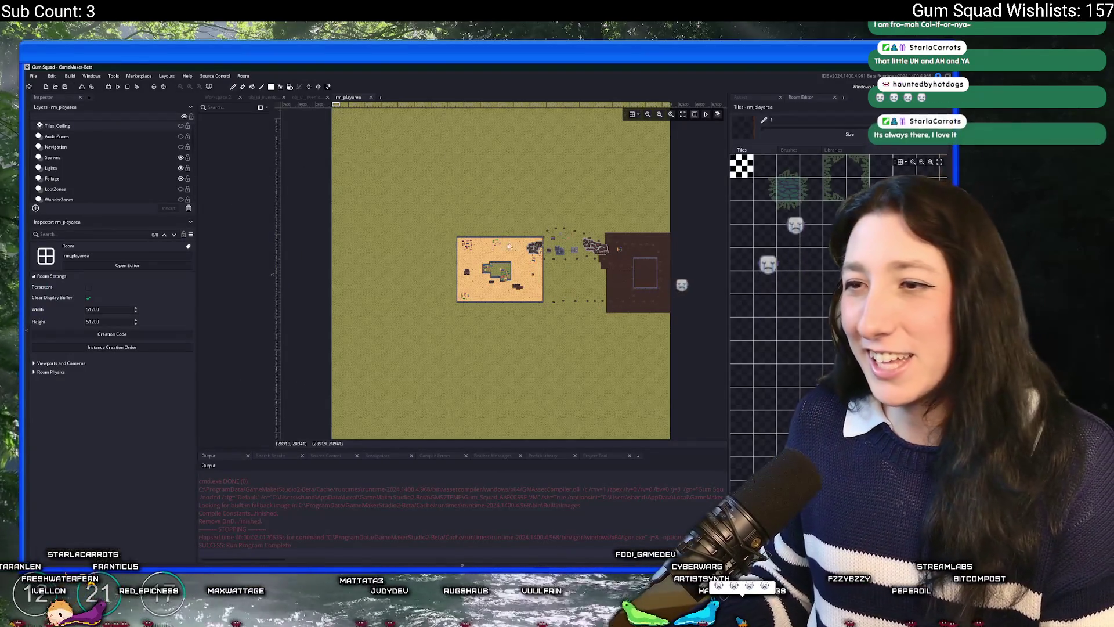
{"action": "scroll", "coordinate": [59, 163], "scroll_direction": "down", "scroll_amount": 2}
{"action": "left_click", "coordinate": [59, 167]}
{"action": "left_click", "coordinate": [54, 187]}
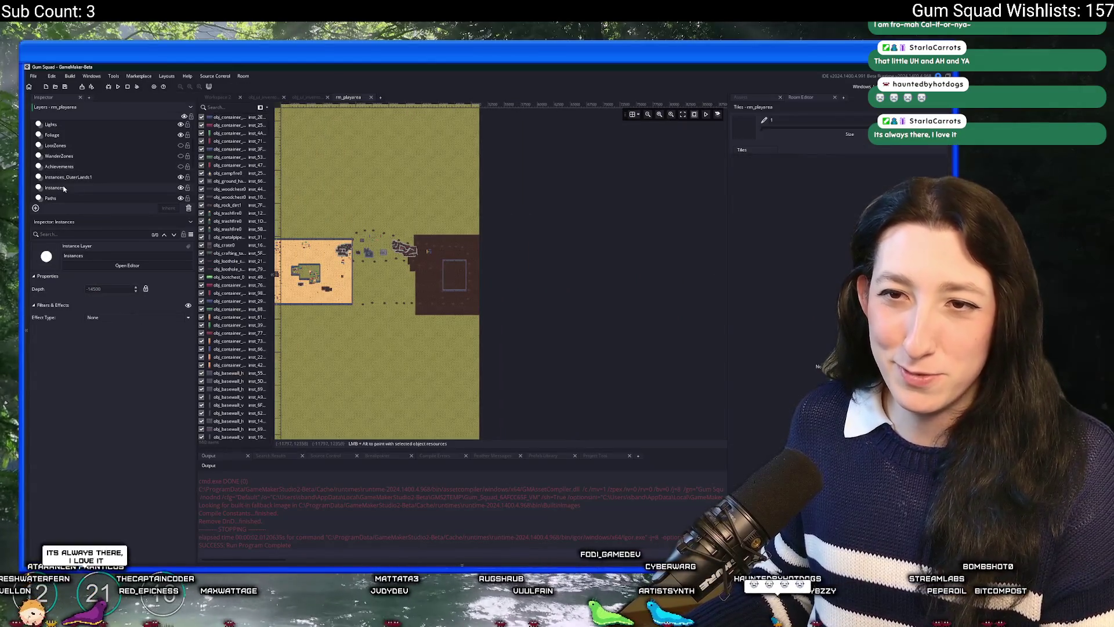
{"action": "scroll", "coordinate": [325, 236], "scroll_direction": "up", "scroll_amount": 5}
{"action": "scroll", "coordinate": [357, 235], "scroll_direction": "right", "scroll_amount": 10}
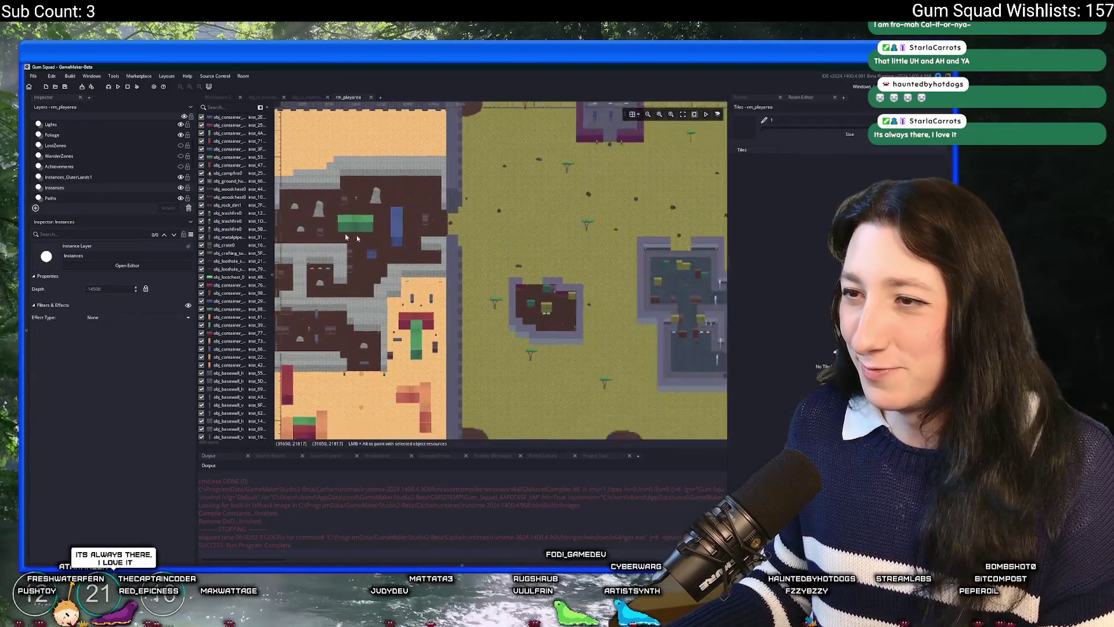
{"action": "left_click_drag", "start_coordinate": [196, 218], "coordinate": [99, 218]}
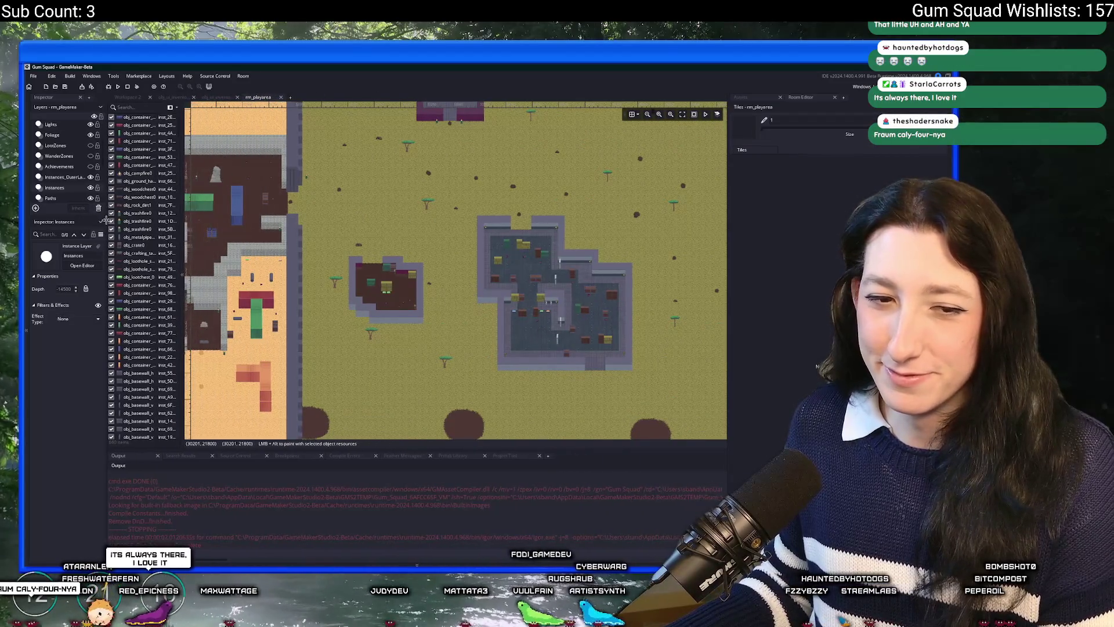
{"action": "scroll", "coordinate": [431, 275], "scroll_direction": "down", "scroll_amount": 2}
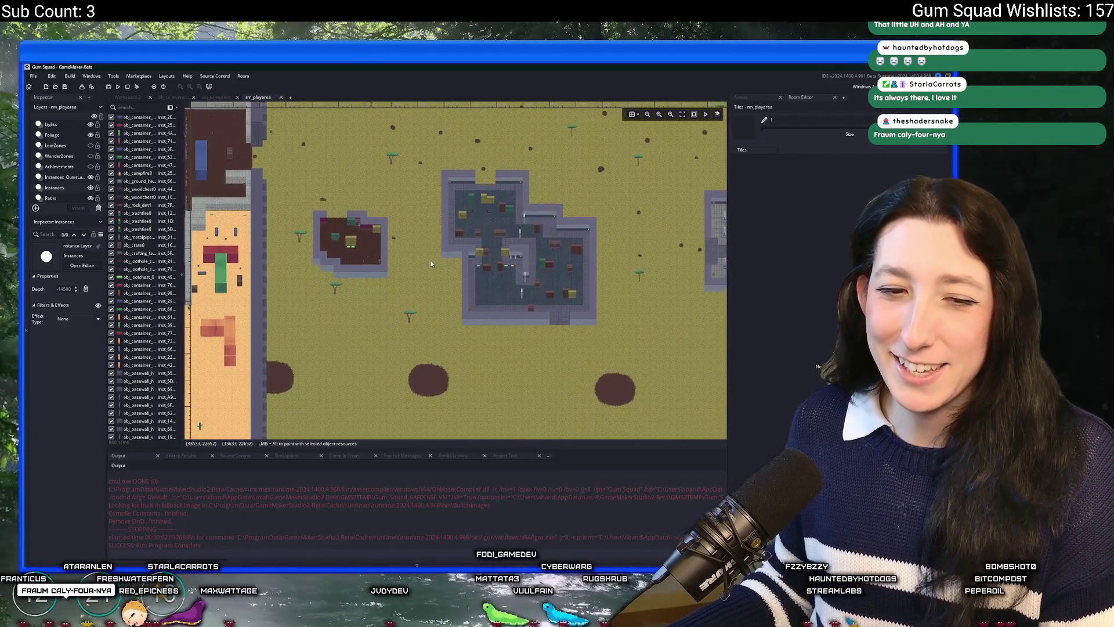
{"action": "scroll", "coordinate": [493, 262], "scroll_direction": "right", "scroll_amount": 4}
{"action": "scroll", "coordinate": [496, 262], "scroll_direction": "right", "scroll_amount": 10}
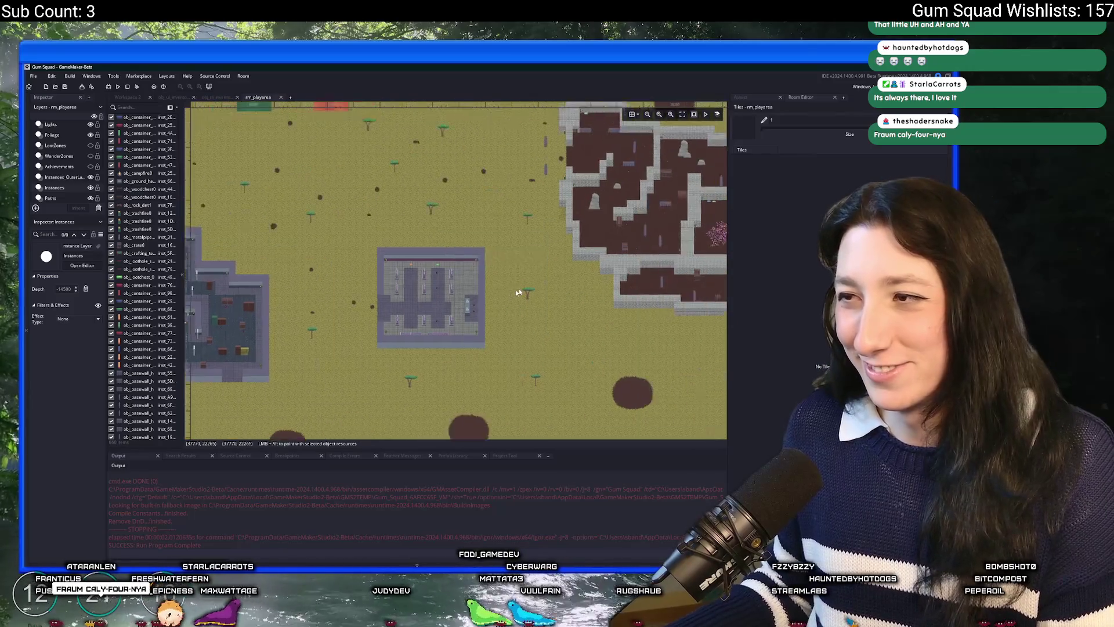
{"action": "scroll", "coordinate": [502, 281], "scroll_direction": "down", "scroll_amount": 3}
{"action": "scroll", "coordinate": [501, 281], "scroll_direction": "up", "scroll_amount": 6}
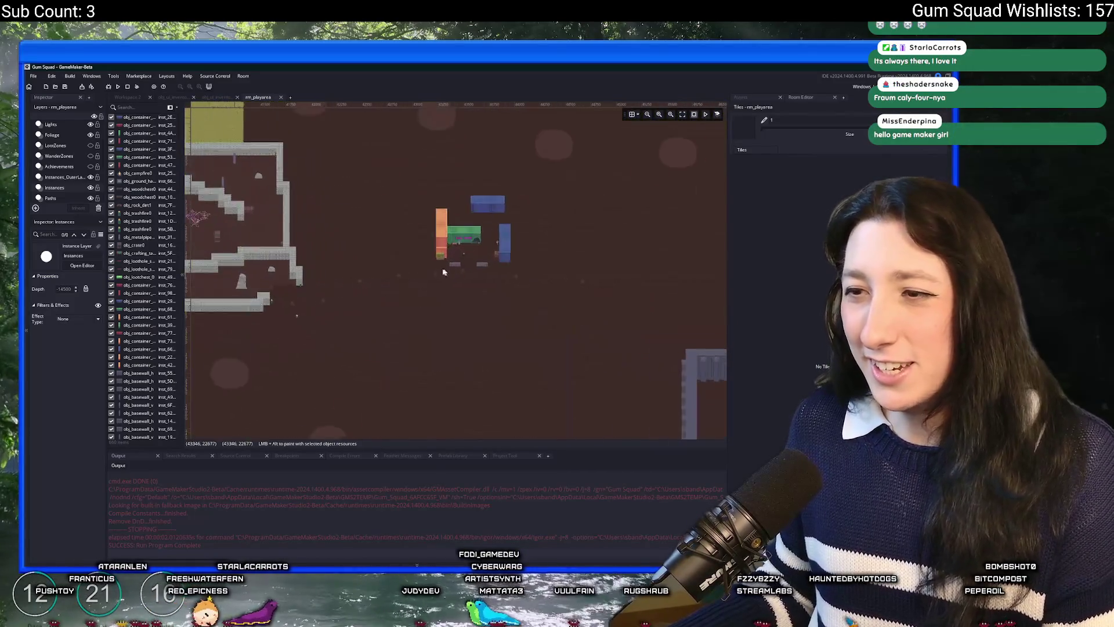
{"action": "left_click", "coordinate": [366, 338]}
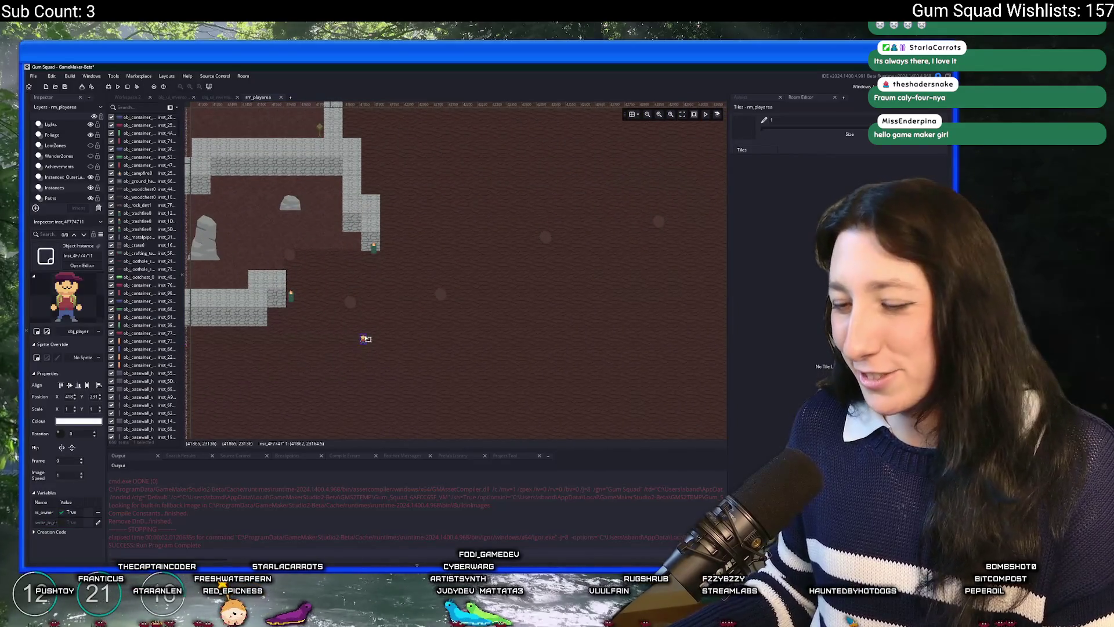
{"action": "scroll", "coordinate": [400, 271], "scroll_direction": "left", "scroll_amount": 3}
{"action": "scroll", "coordinate": [400, 270], "scroll_direction": "down", "scroll_amount": 3}
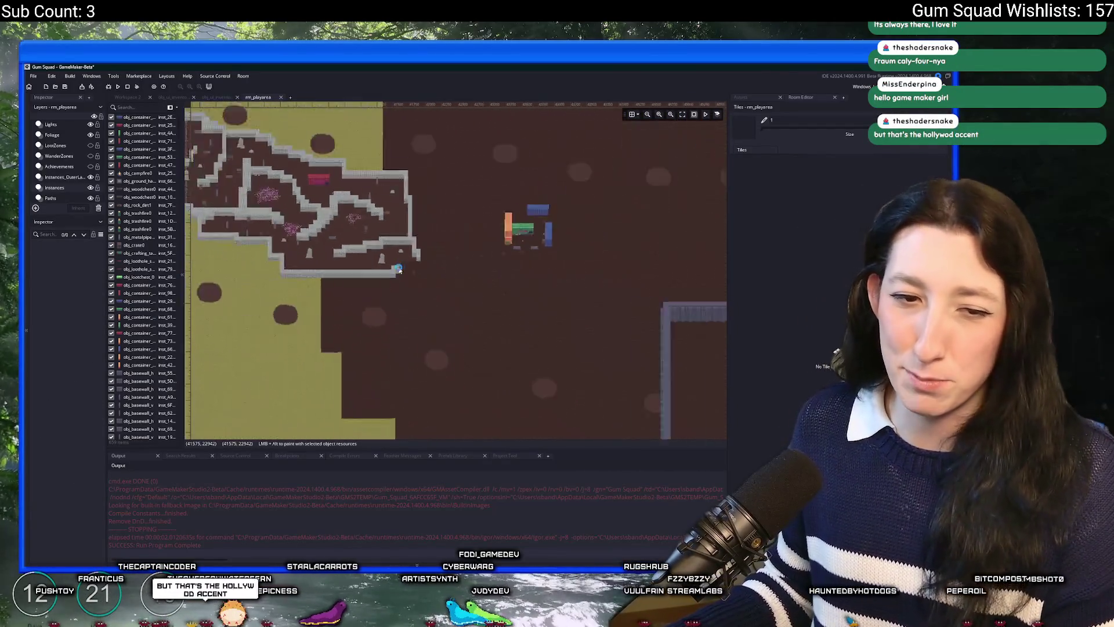
{"action": "scroll", "coordinate": [406, 261], "scroll_direction": "left", "scroll_amount": 5}
{"action": "scroll", "coordinate": [413, 250], "scroll_direction": "up", "scroll_amount": 1}
{"action": "scroll", "coordinate": [412, 250], "scroll_direction": "down", "scroll_amount": 4}
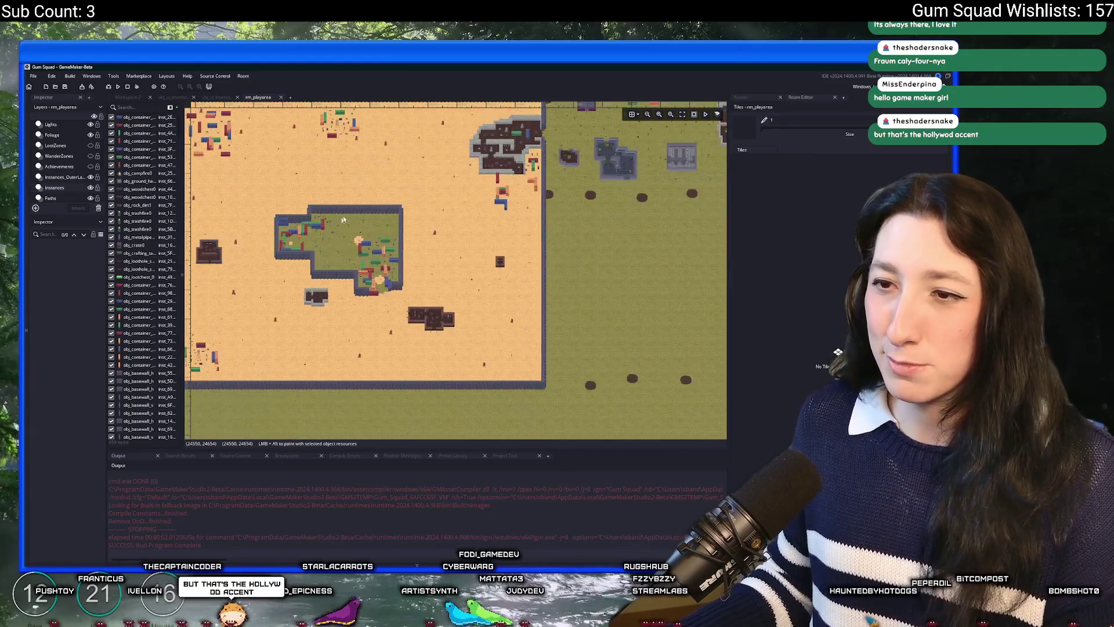
{"action": "scroll", "coordinate": [262, 231], "scroll_direction": "up", "scroll_amount": 5}
{"action": "scroll", "coordinate": [262, 231], "scroll_direction": "up", "scroll_amount": 2}
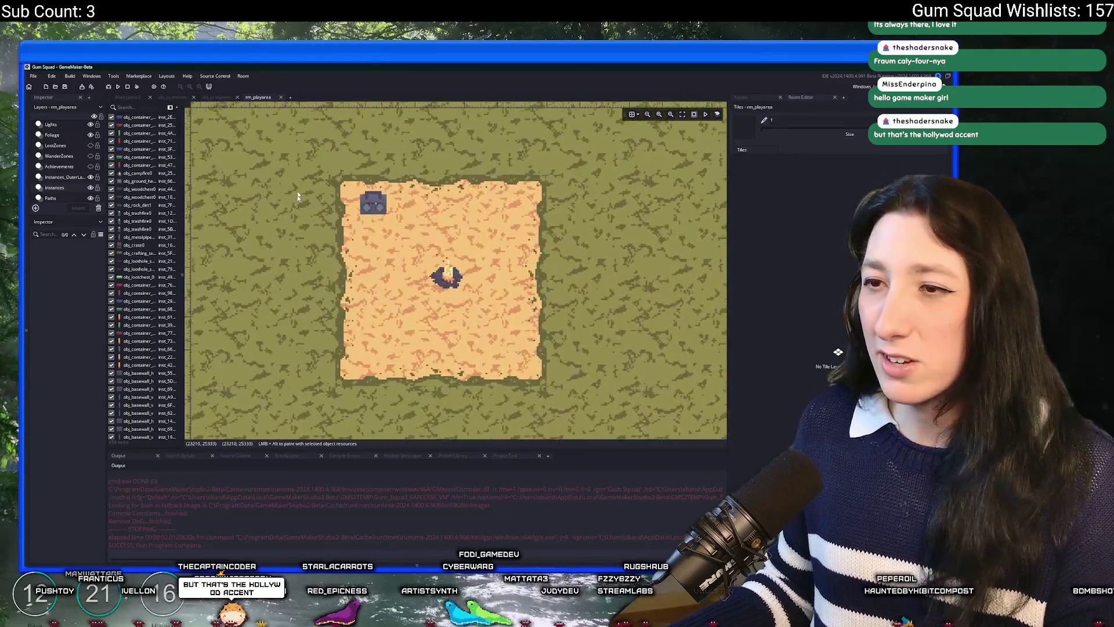
{"action": "scroll", "coordinate": [290, 235], "scroll_direction": "up", "scroll_amount": 5}
{"action": "left_click", "coordinate": [279, 209]}
{"action": "scroll", "coordinate": [316, 238], "scroll_direction": "down", "scroll_amount": 2}
{"action": "scroll", "coordinate": [316, 238], "scroll_direction": "down", "scroll_amount": 1}
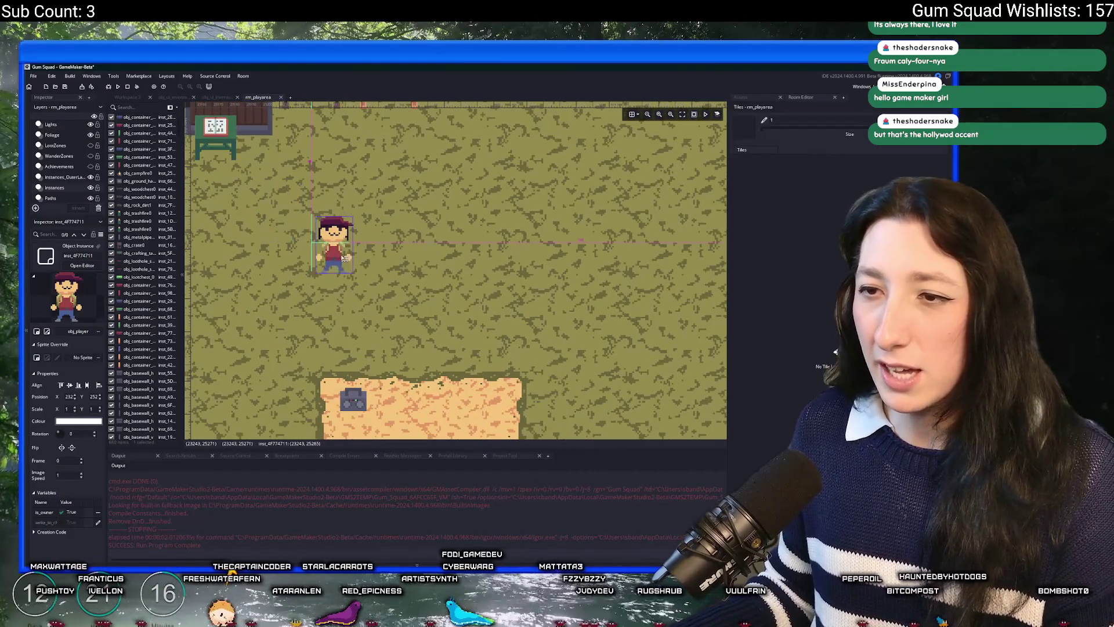
{"action": "scroll", "coordinate": [419, 244], "scroll_direction": "down", "scroll_amount": 2}
Run the game with F5, move the YouTube window aside, and maximize the game window
{"action": "key", "text": "F5"}
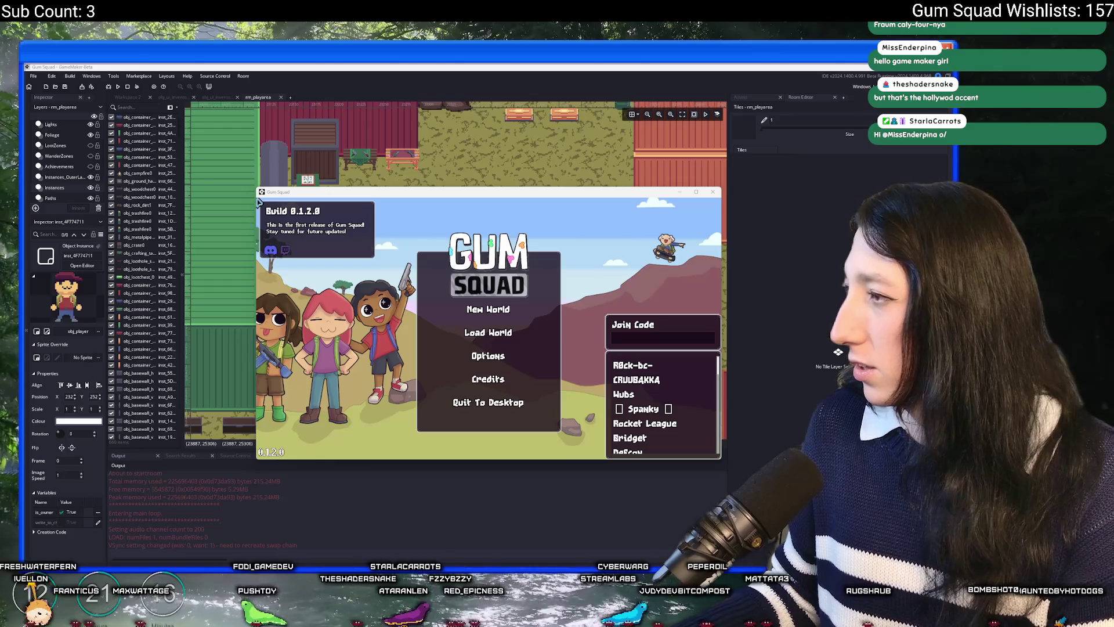
{"action": "key", "text": "alt+Tab"}
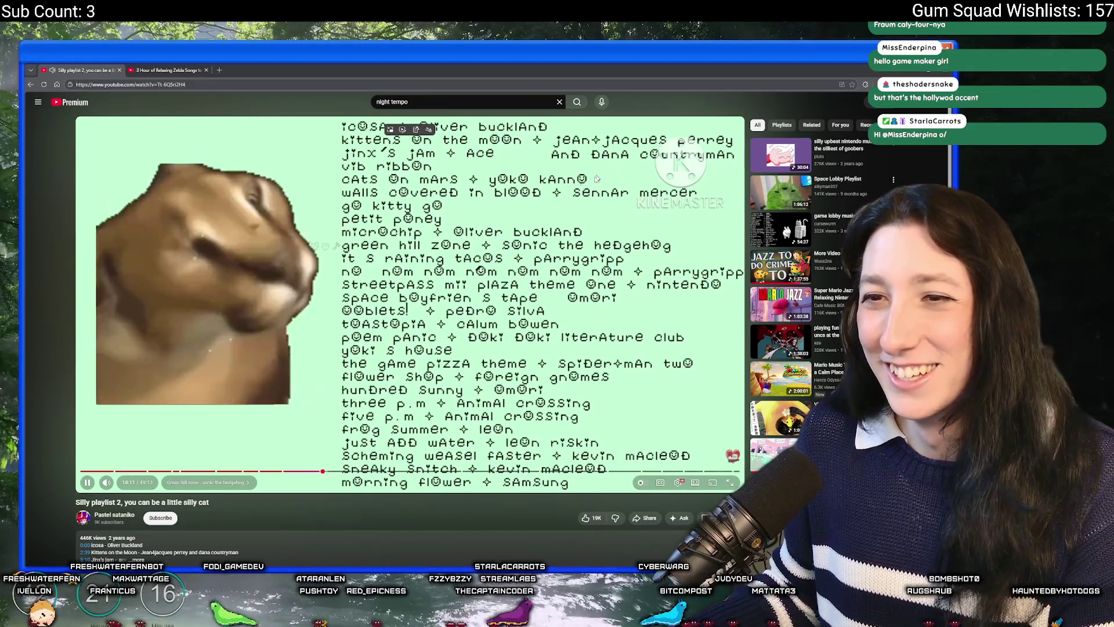
{"action": "mouse_move", "coordinate": [645, 69]}
{"action": "left_mouse_down"}
{"action": "mouse_move", "coordinate": [645, 88]}
{"action": "mouse_move", "coordinate": [951, 87]}
{"action": "left_mouse_up"}
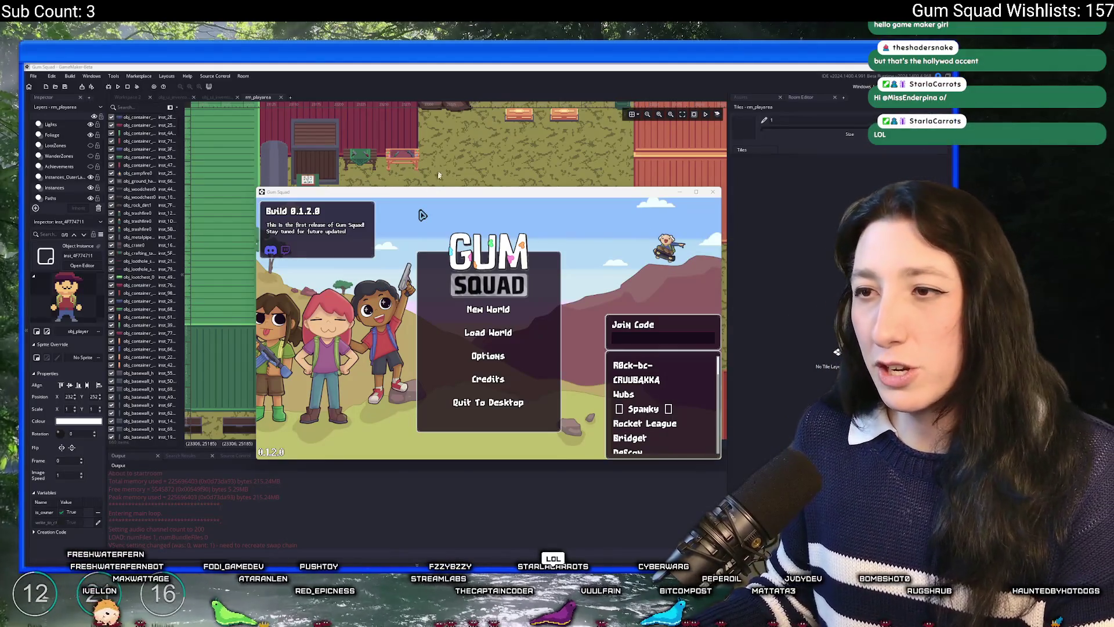
{"action": "left_click_drag", "start_coordinate": [432, 193], "coordinate": [427, 65]}
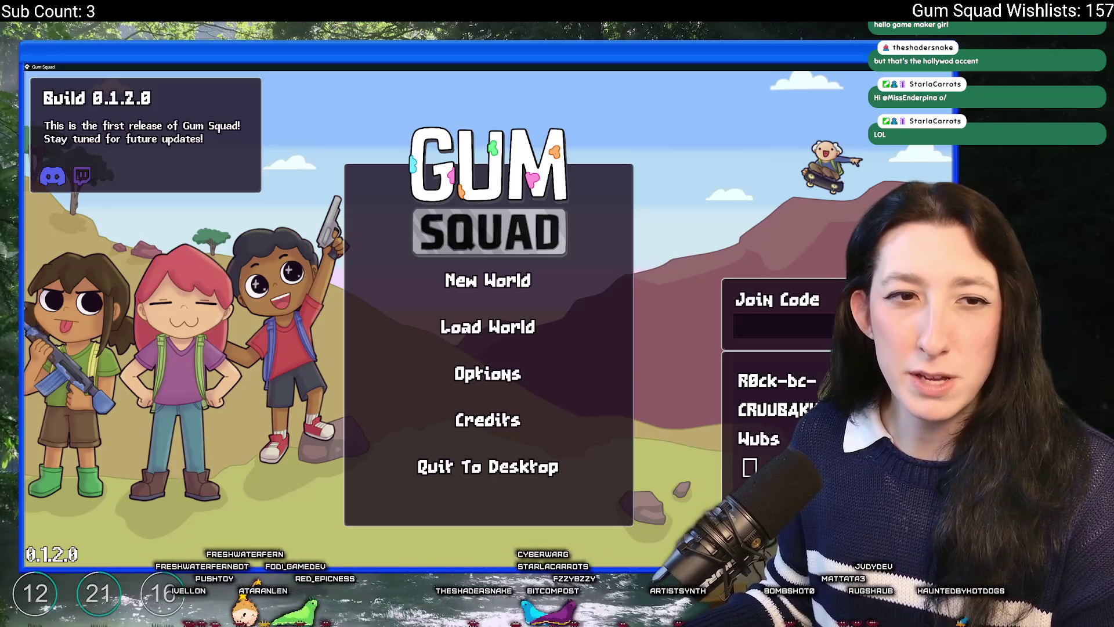
Create a new world lobby and walk the character to the red buildings
{"action": "left_click", "coordinate": [481, 293]}
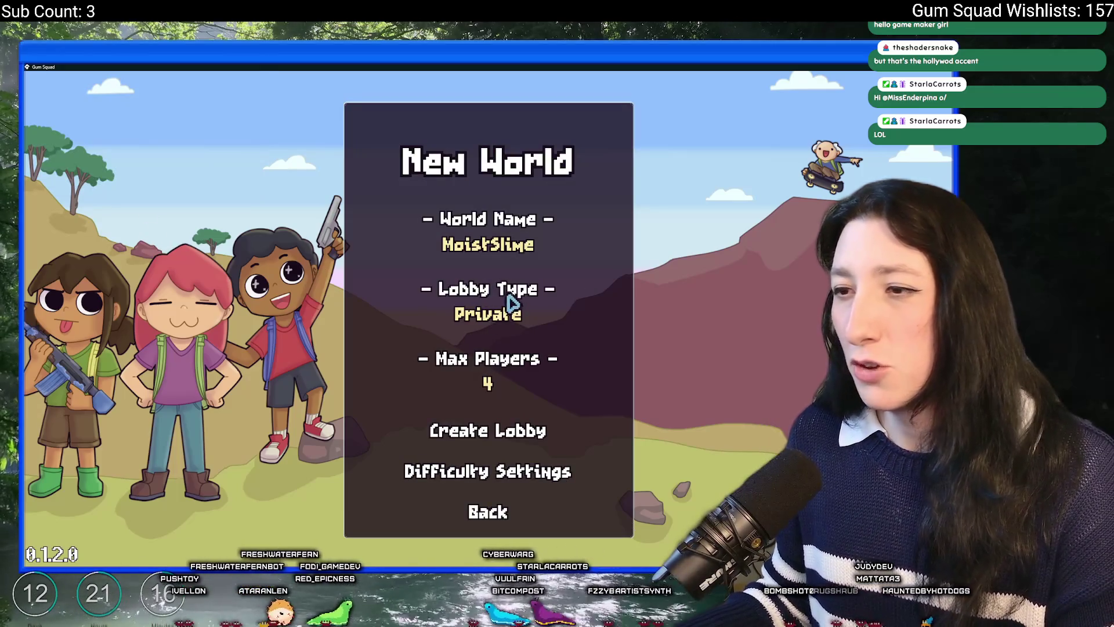
{"action": "left_click", "coordinate": [497, 434]}
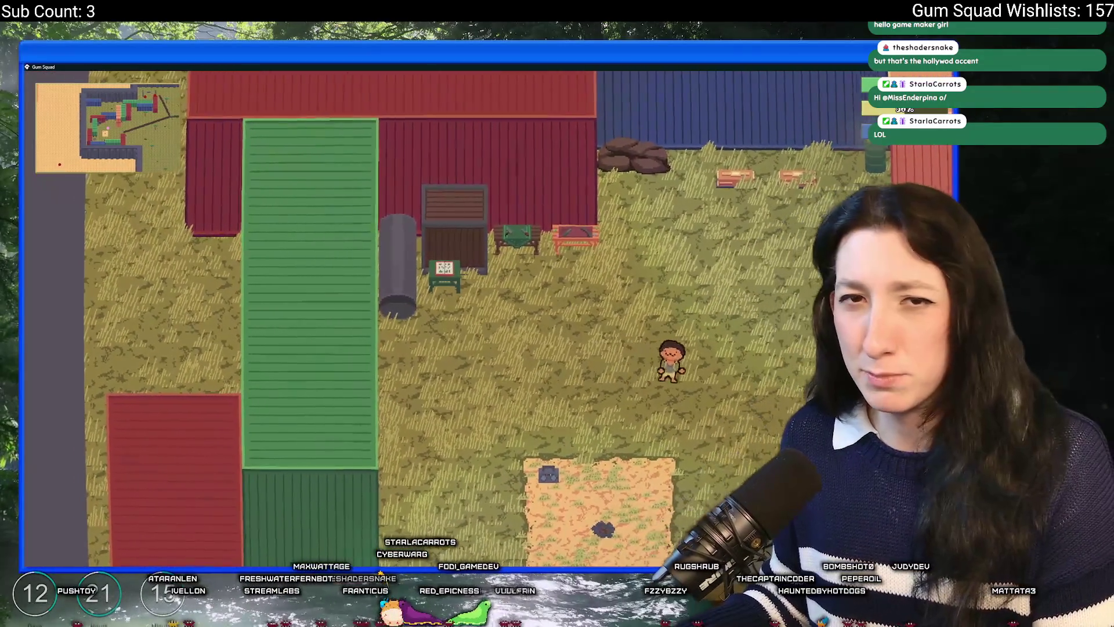
{"action": "key", "text": "s"}
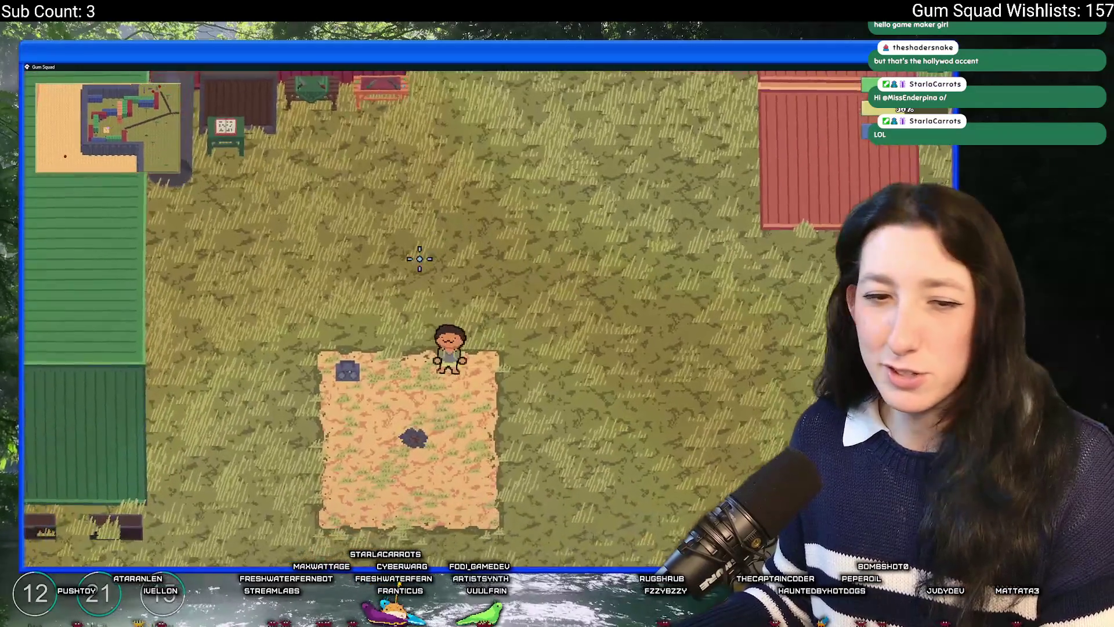
{"action": "key", "text": "s"}
{"action": "key", "text": "a"}
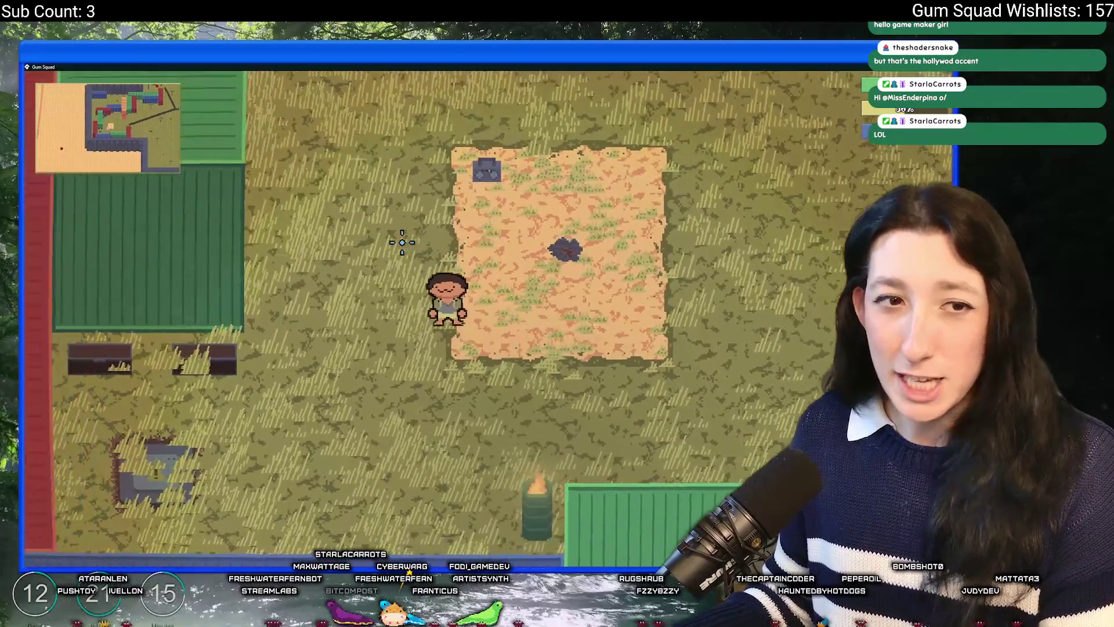
{"action": "key", "text": "w"}
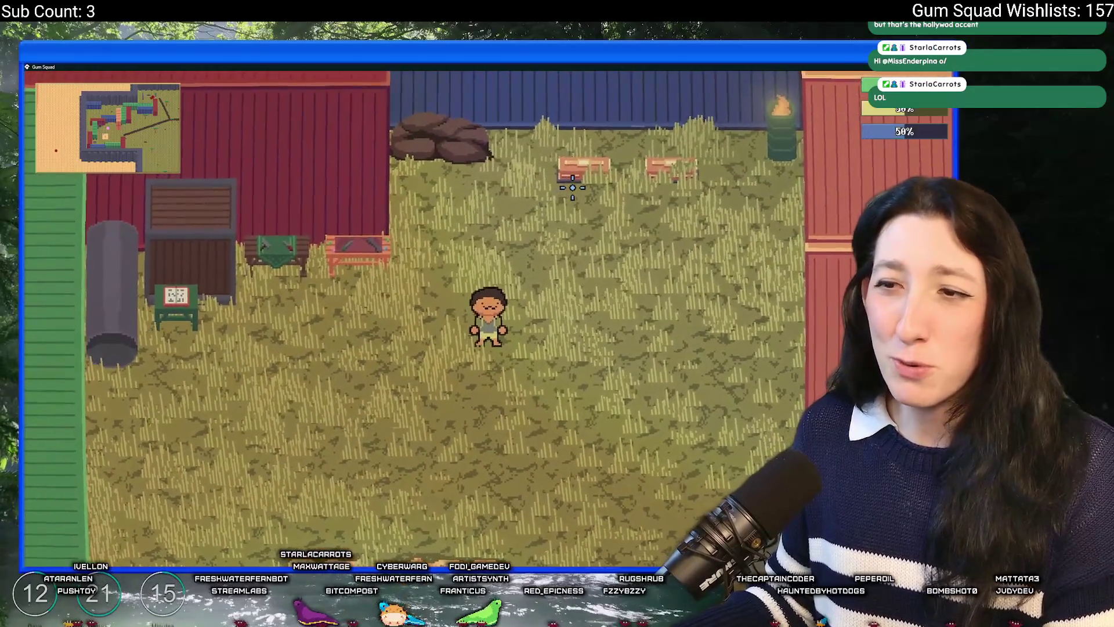
Check the character inventory and the nearby chest, then pause the game
{"action": "key", "text": "Tab"}
{"action": "key", "text": "Tab"}
{"action": "key", "text": "e"}
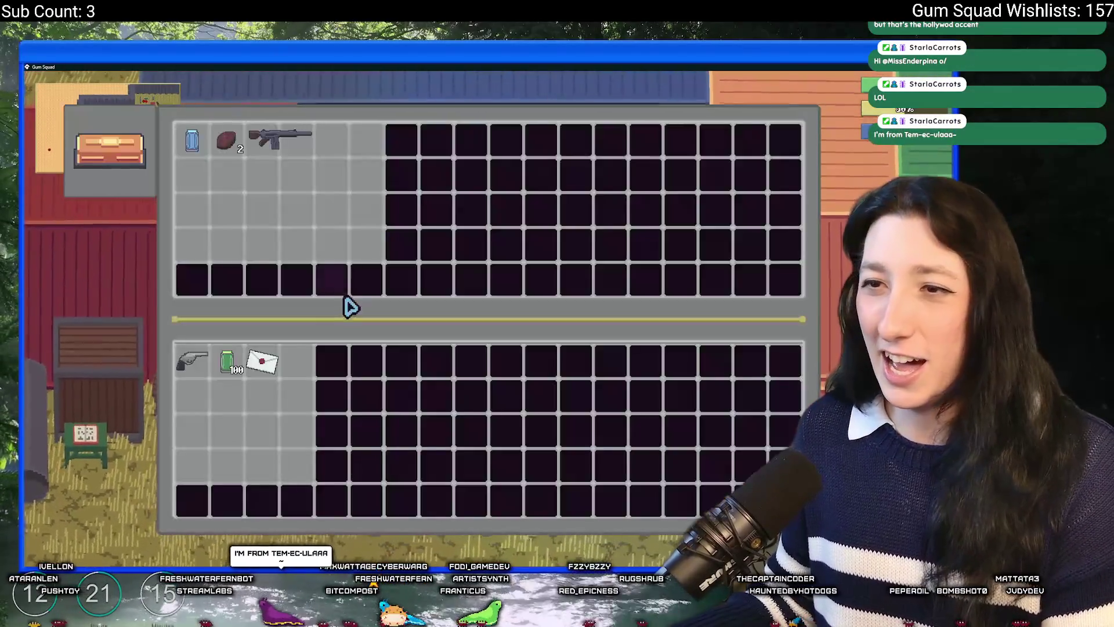
{"action": "key", "text": "e"}
{"action": "key", "text": "e"}
{"action": "key", "text": "e"}
{"action": "key", "text": "a"}
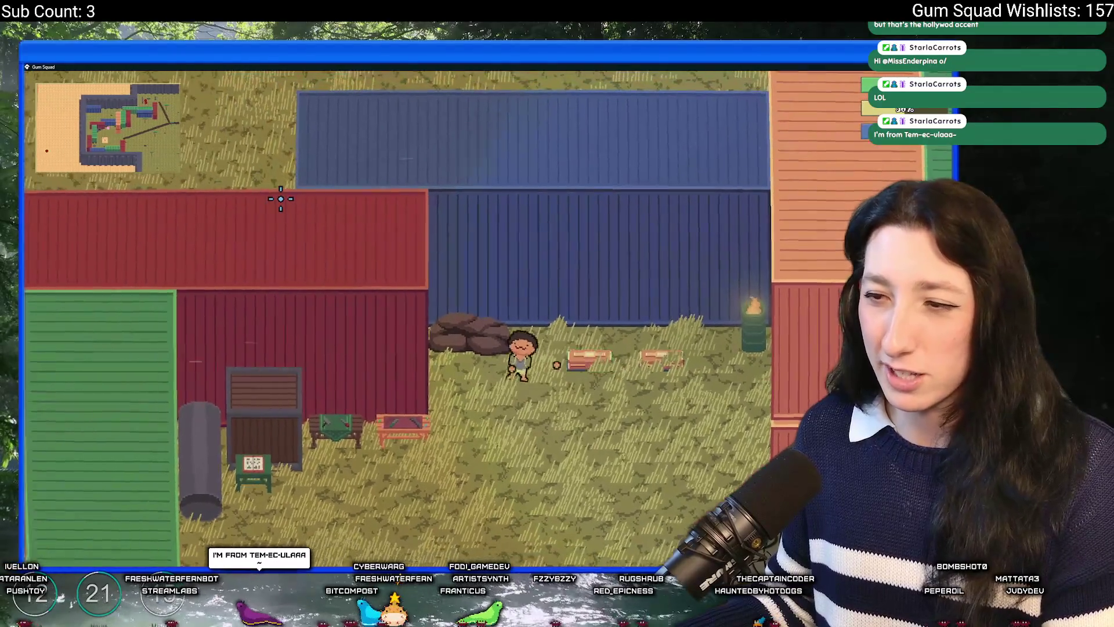
{"action": "key", "text": "s"}
{"action": "key", "text": "Tab"}
{"action": "key", "text": "Tab"}
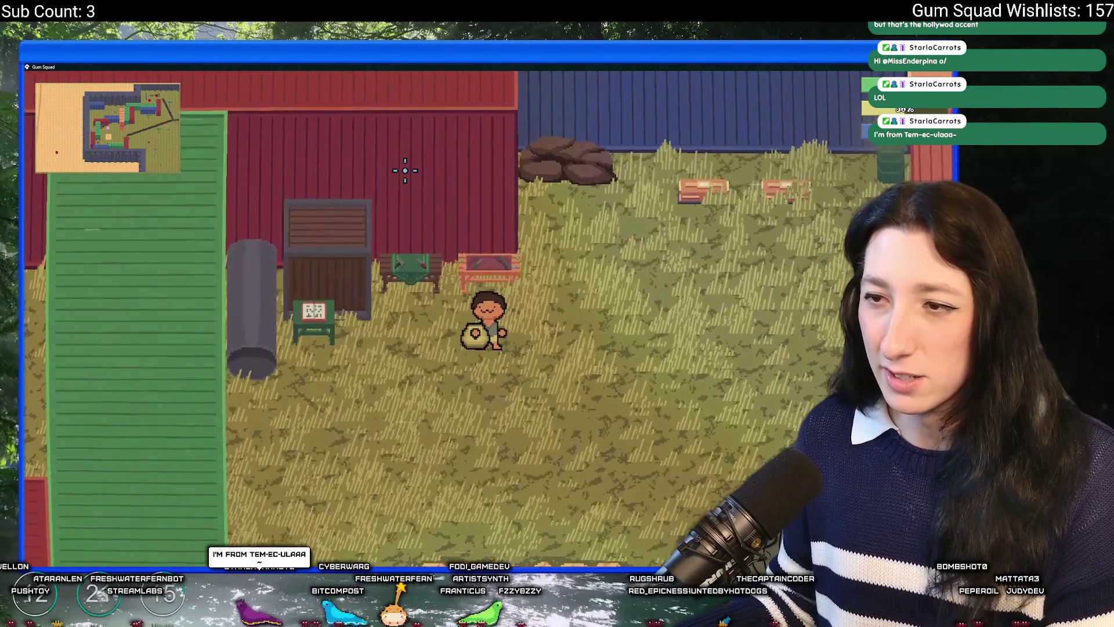
{"action": "key", "text": "a"}
{"action": "key", "text": "d"}
{"action": "key", "text": "Tab"}
{"action": "key", "text": "Escape"}
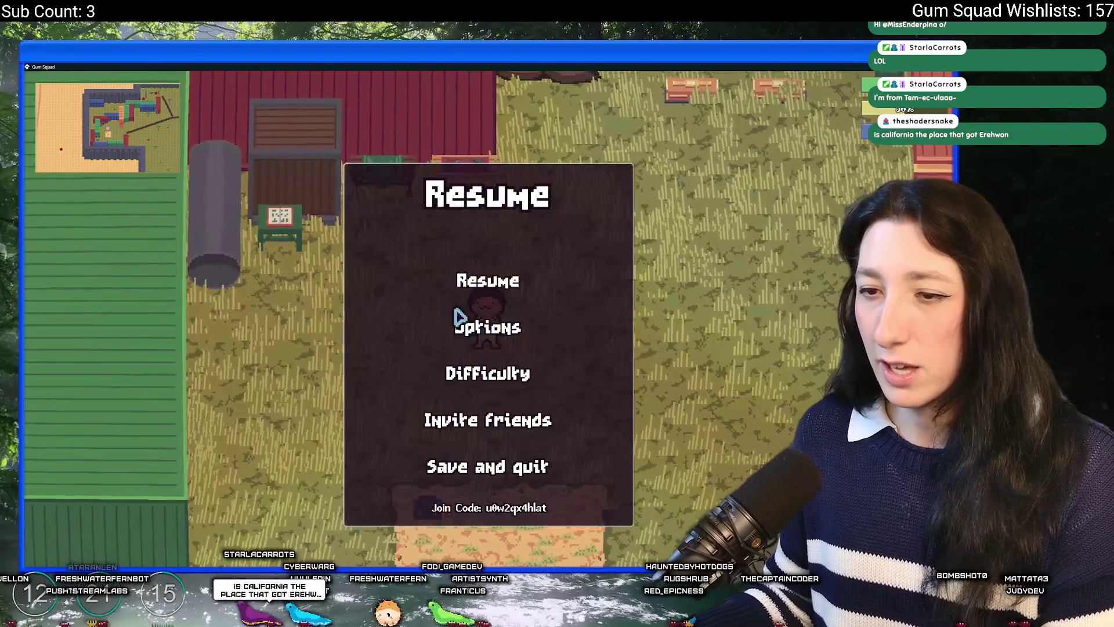
Save and quit the game, then find obj_player with the asset search
{"action": "left_click", "coordinate": [464, 467]}
{"action": "left_click", "coordinate": [467, 461]}
{"action": "key", "text": "ctrl+t"}
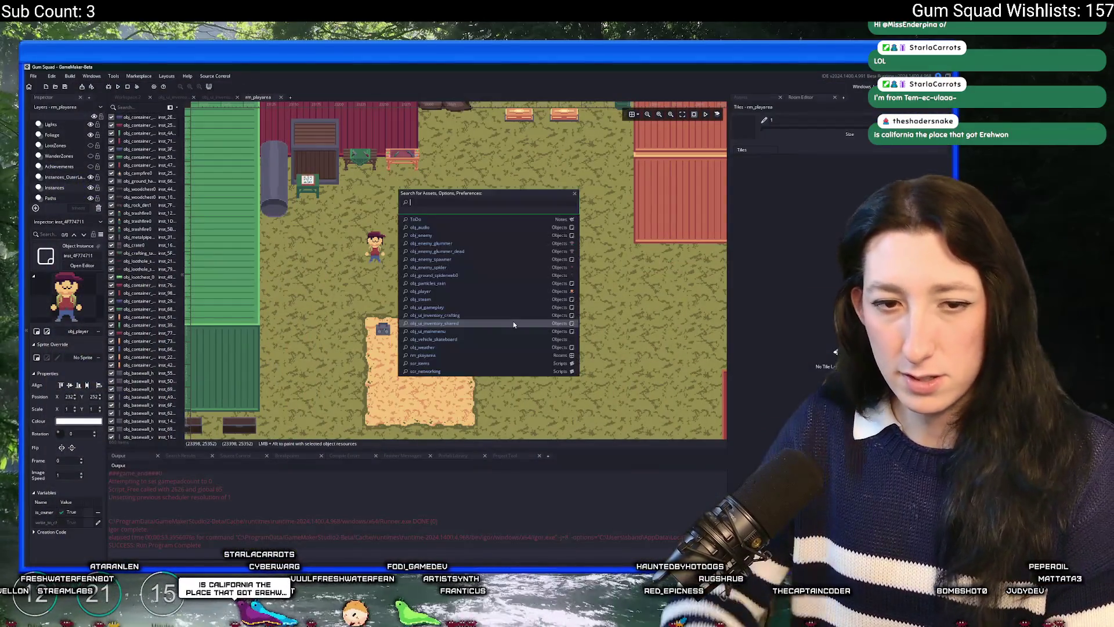
{"action": "type", "text": "obj_pla"}
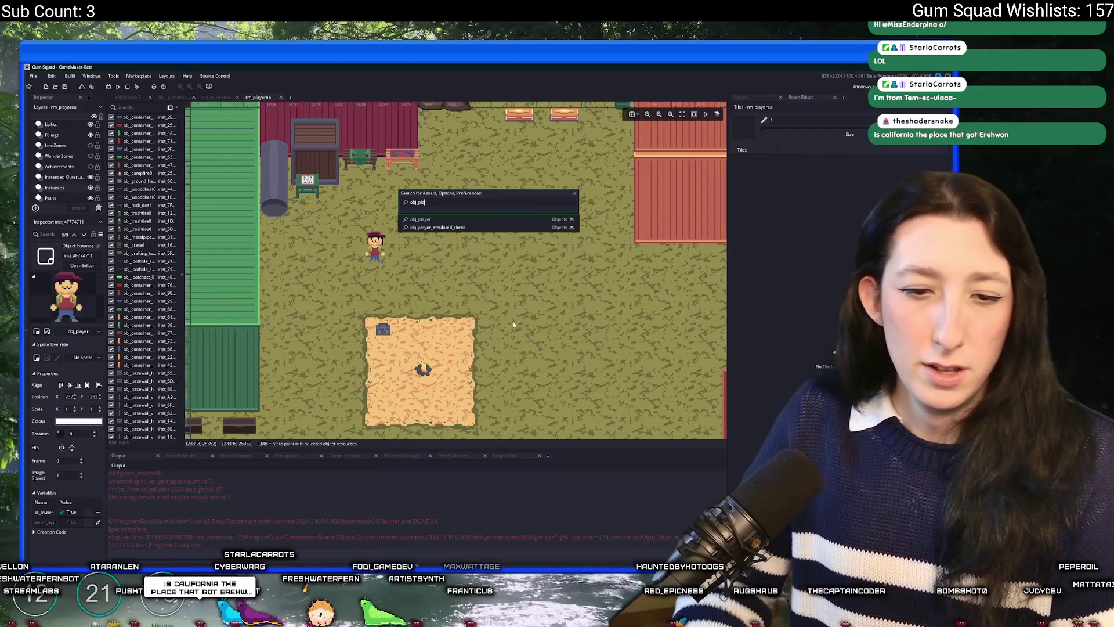
{"action": "key", "text": "Return"}
Back in GameMaker, pan to obj_player and open its Create event in a maximized editor
{"action": "key", "text": "alt+Tab"}
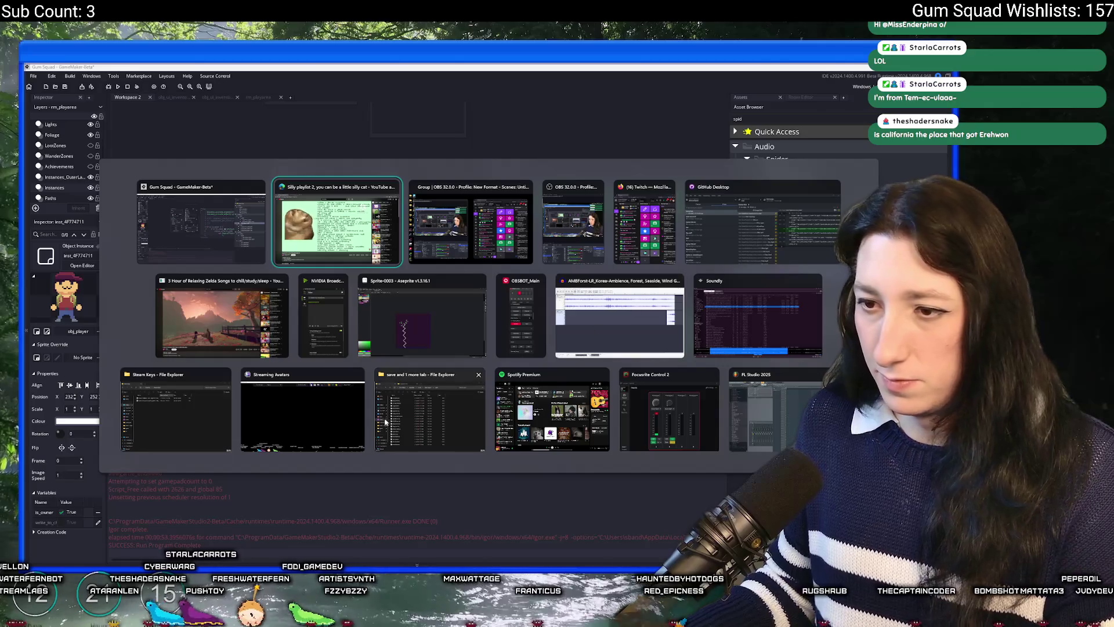
{"action": "key", "text": "Escape"}
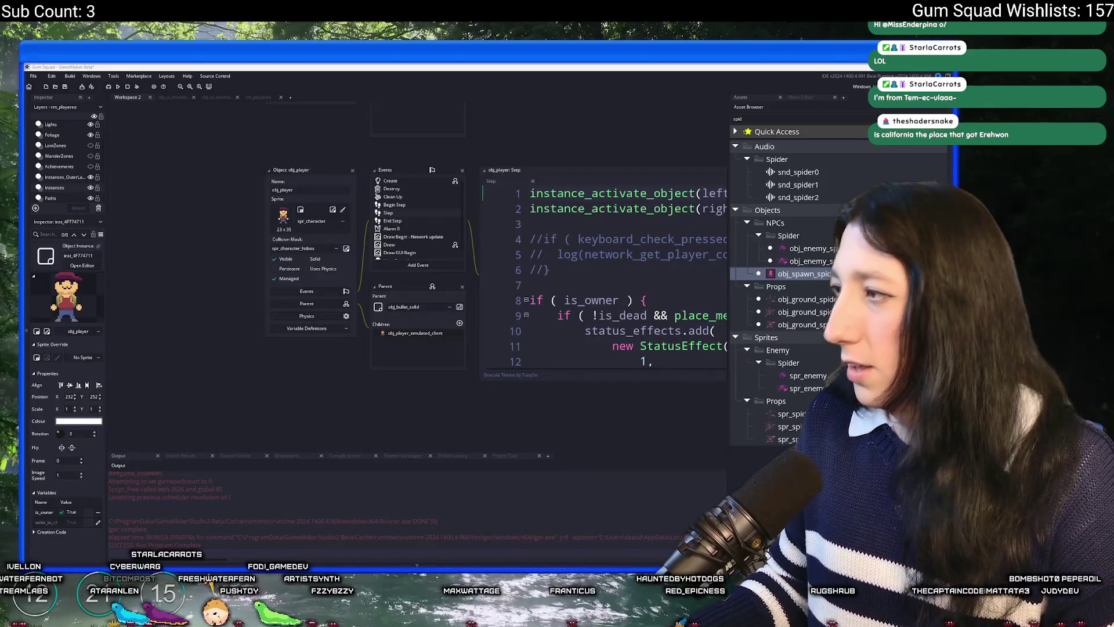
{"action": "key", "text": "alt+Tab"}
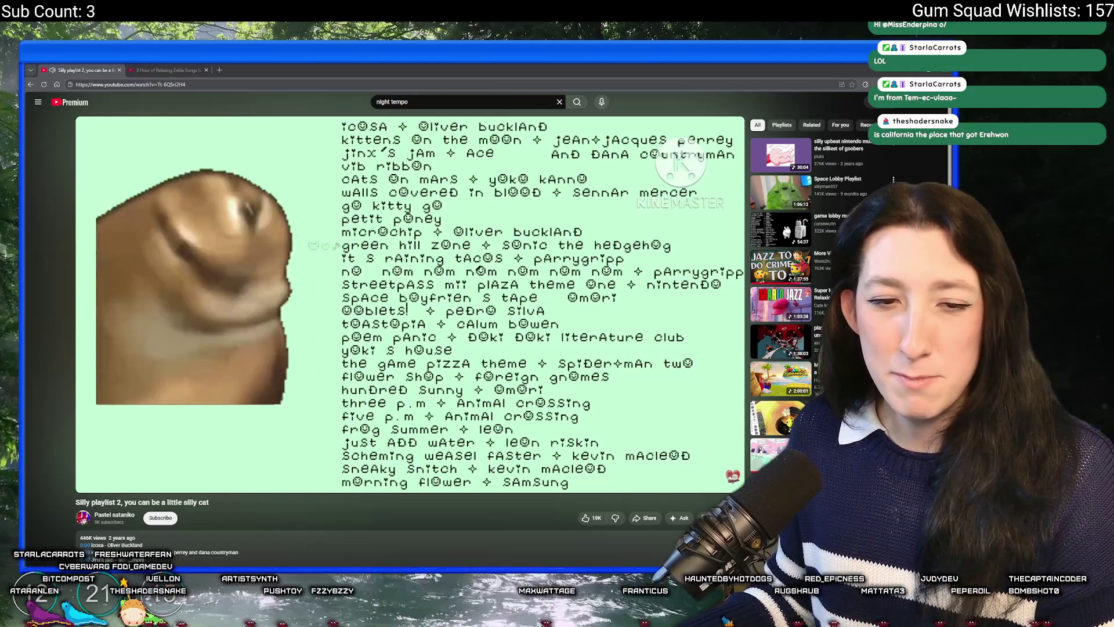
{"action": "key", "text": "alt+Tab"}
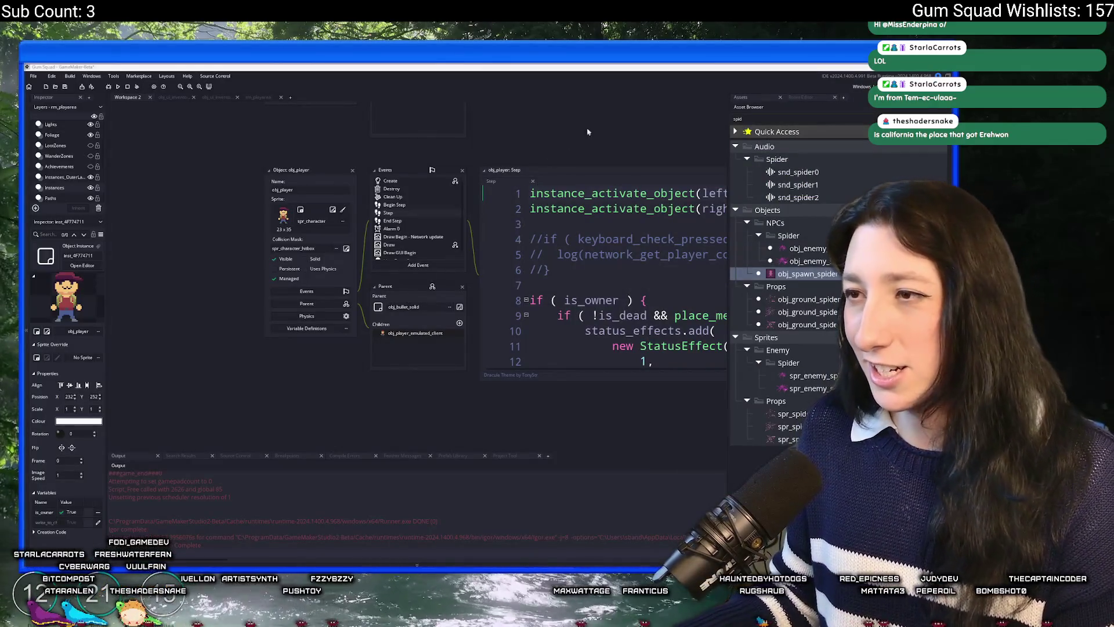
{"action": "left_click_drag", "start_coordinate": [588, 132], "coordinate": [452, 177]}
{"action": "left_click_drag", "start_coordinate": [341, 195], "coordinate": [330, 254]}
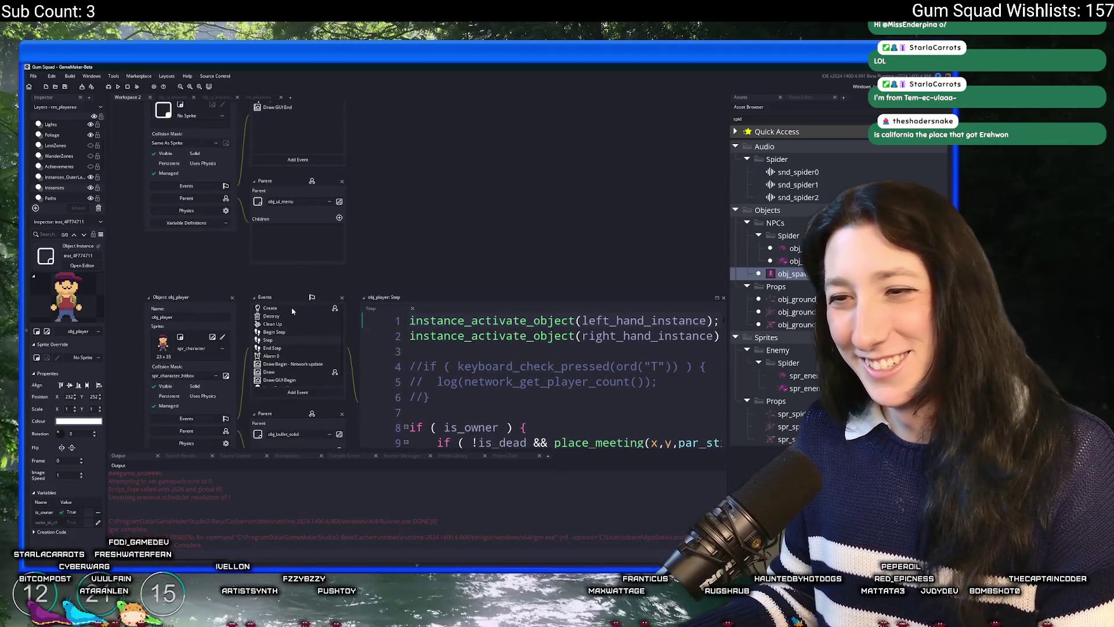
{"action": "left_click", "coordinate": [286, 307]}
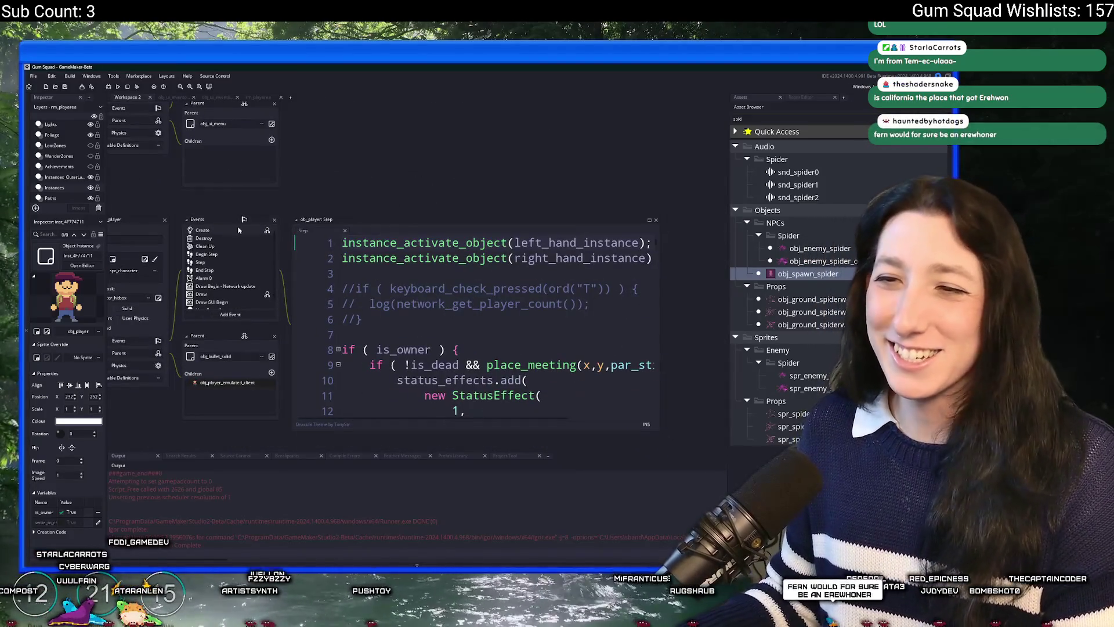
{"action": "left_click", "coordinate": [650, 221]}
Search the code for 'cloth', trying and undoing a duplicate of the PeaShooter line
{"action": "key", "text": "ctrl+f"}
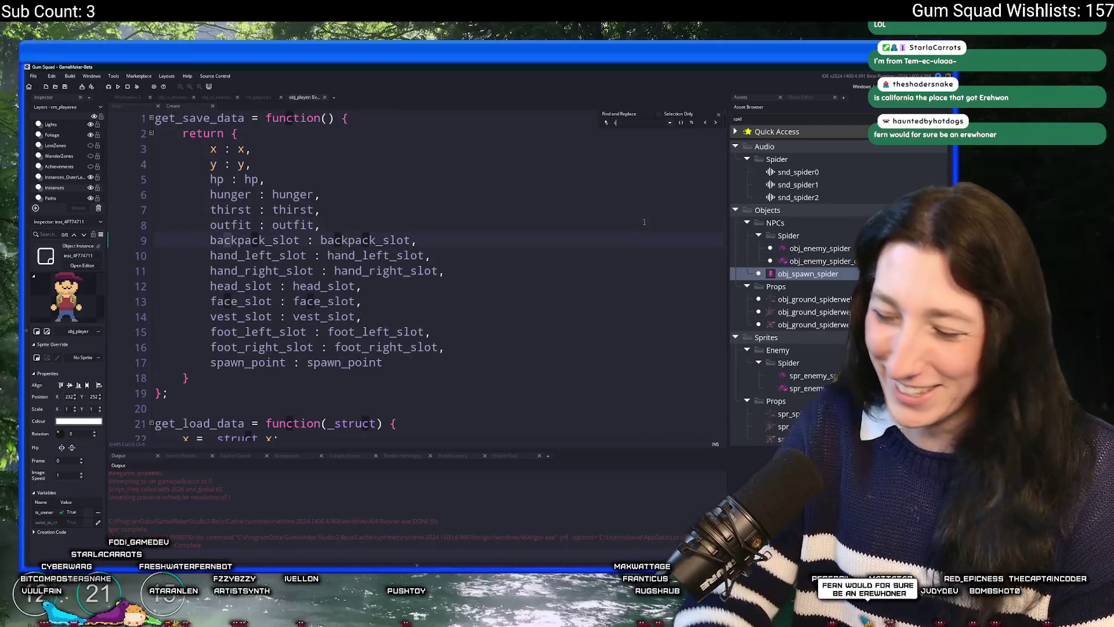
{"action": "type", "text": "cloth"}
{"action": "scroll", "coordinate": [644, 221], "scroll_direction": "up", "scroll_amount": 1}
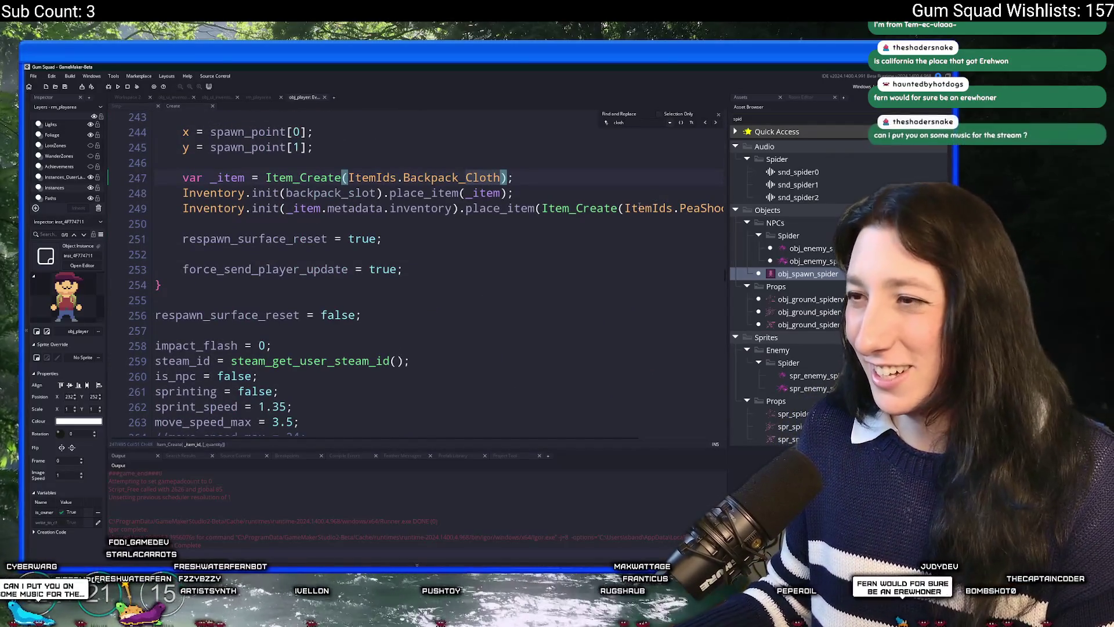
{"action": "left_click", "coordinate": [682, 210]}
{"action": "key", "text": "ctrl+d"}
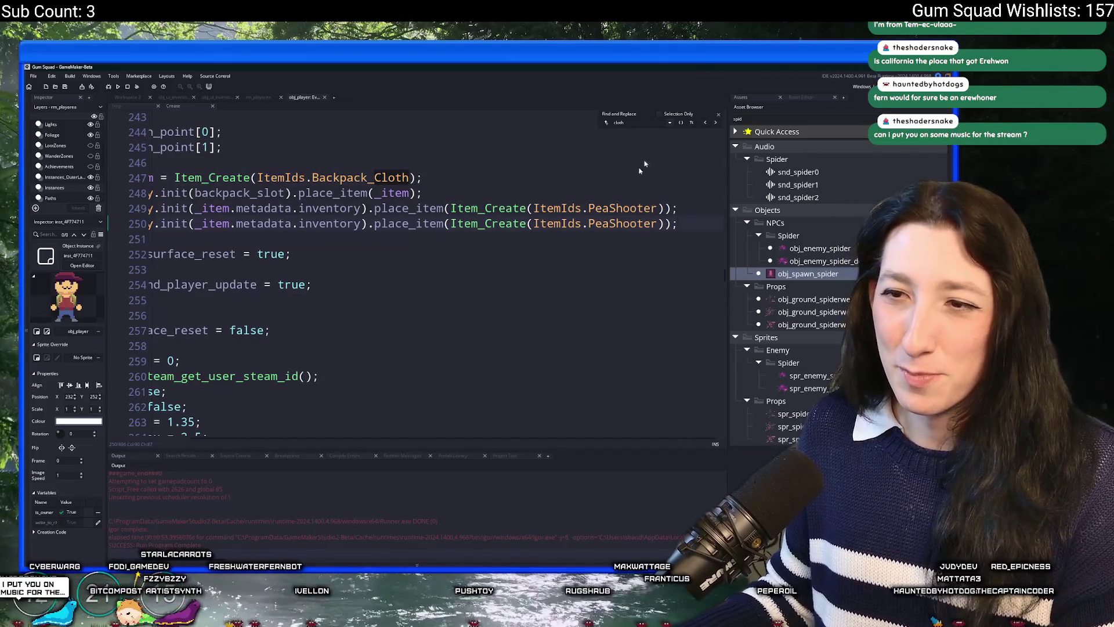
{"action": "key", "text": "ctrl+z"}
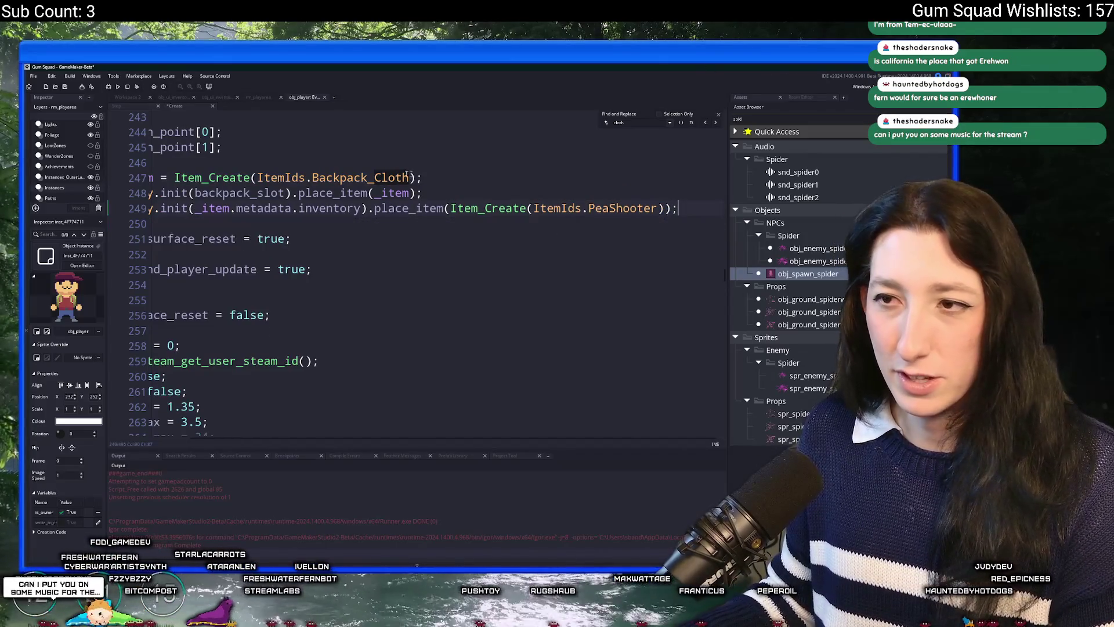
{"action": "key", "text": "shift+Home"}
{"action": "key", "text": "ctrl+f"}
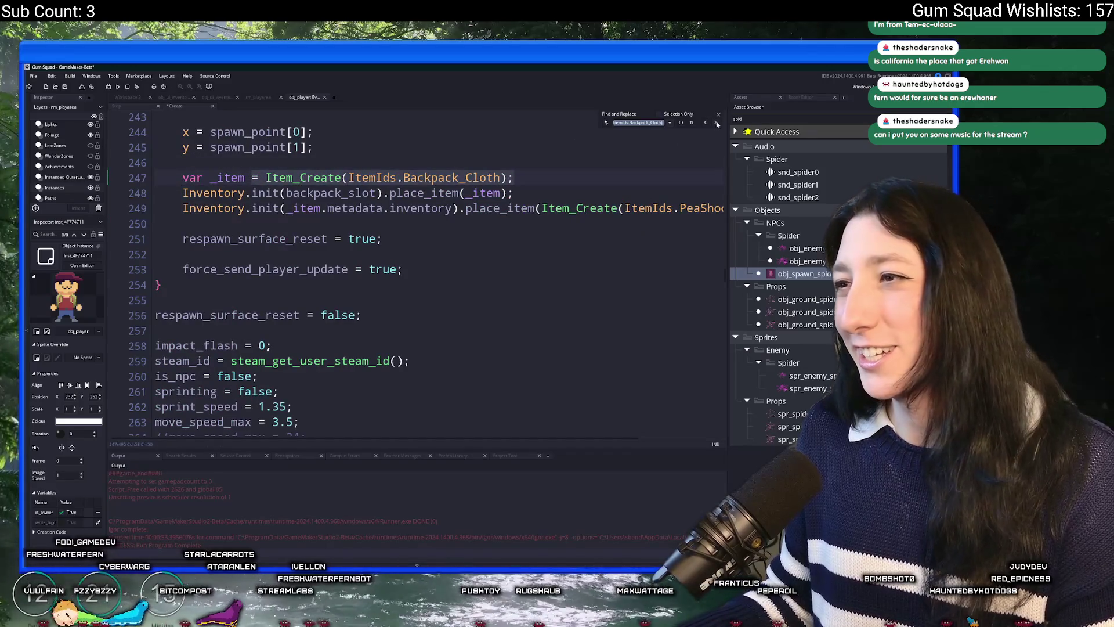
Duplicate the MintGum starter line as ItemIds.Backpack_Cloth and run the game with F5
{"action": "left_click", "coordinate": [717, 123]}
{"action": "left_click", "coordinate": [683, 199]}
{"action": "key", "text": "End"}
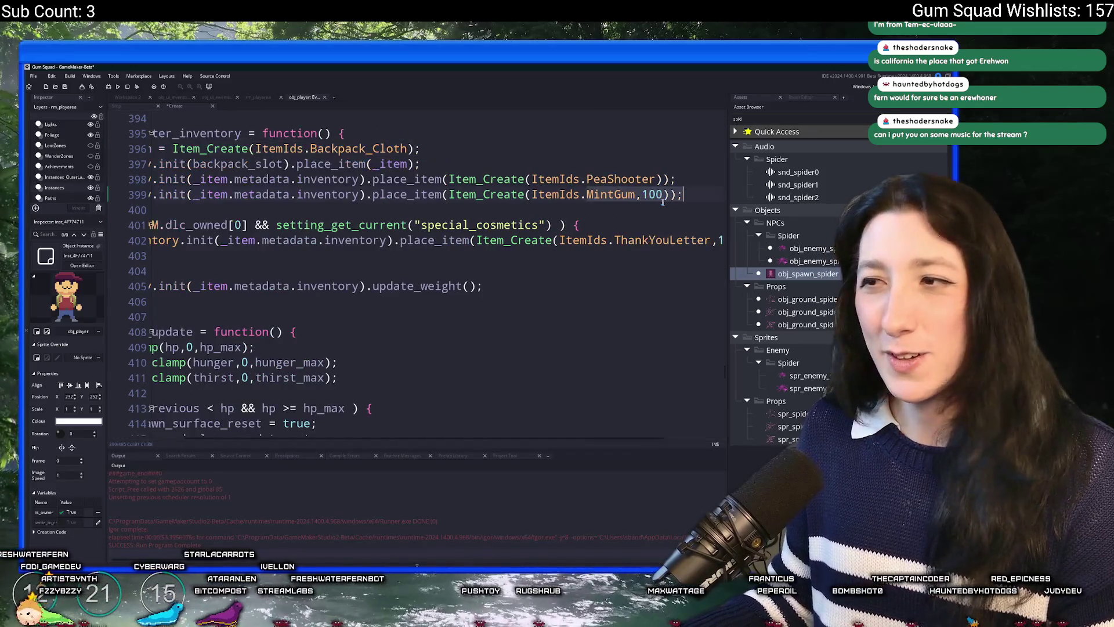
{"action": "left_click", "coordinate": [682, 199]}
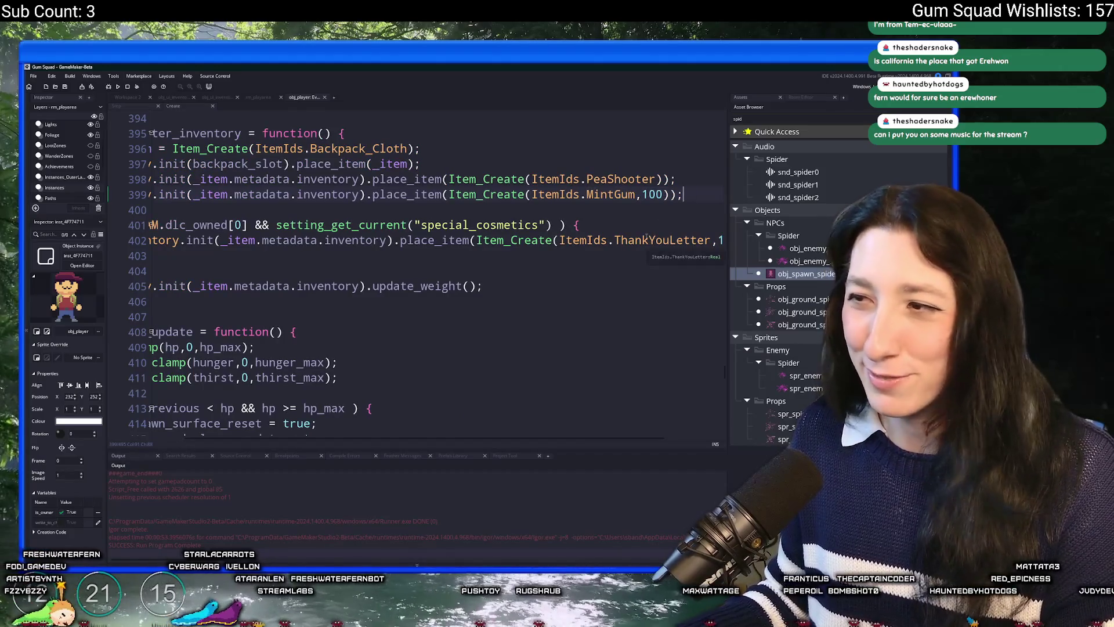
{"action": "key", "text": "ctrl+d"}
{"action": "double_click", "coordinate": [609, 209]}
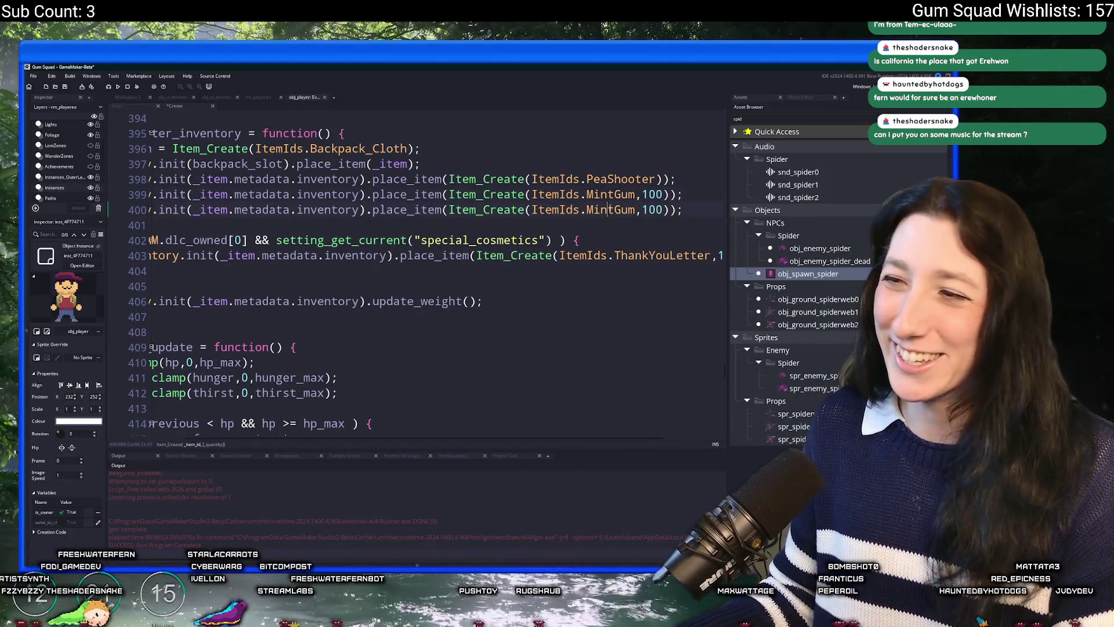
{"action": "type", "text": "Bac"}
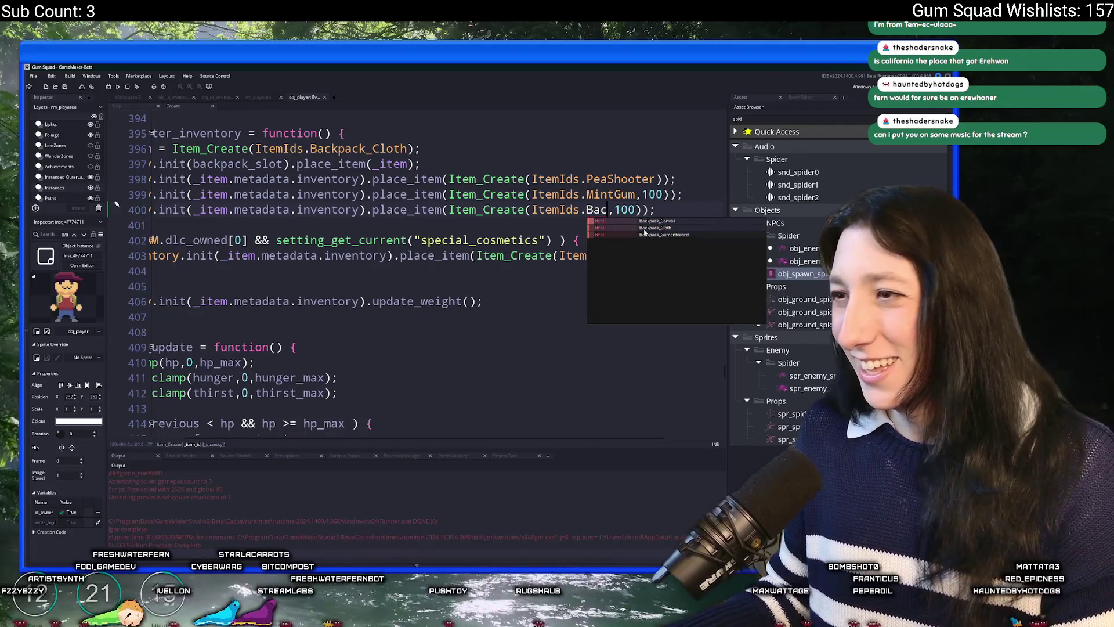
{"action": "left_click", "coordinate": [637, 230]}
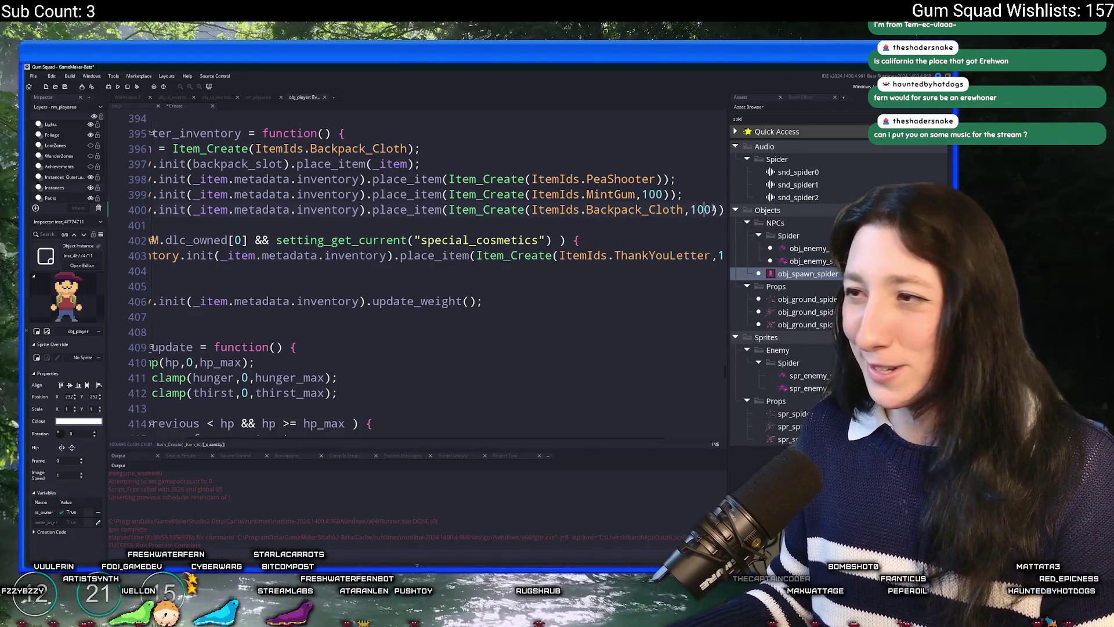
{"action": "key", "text": "End"}
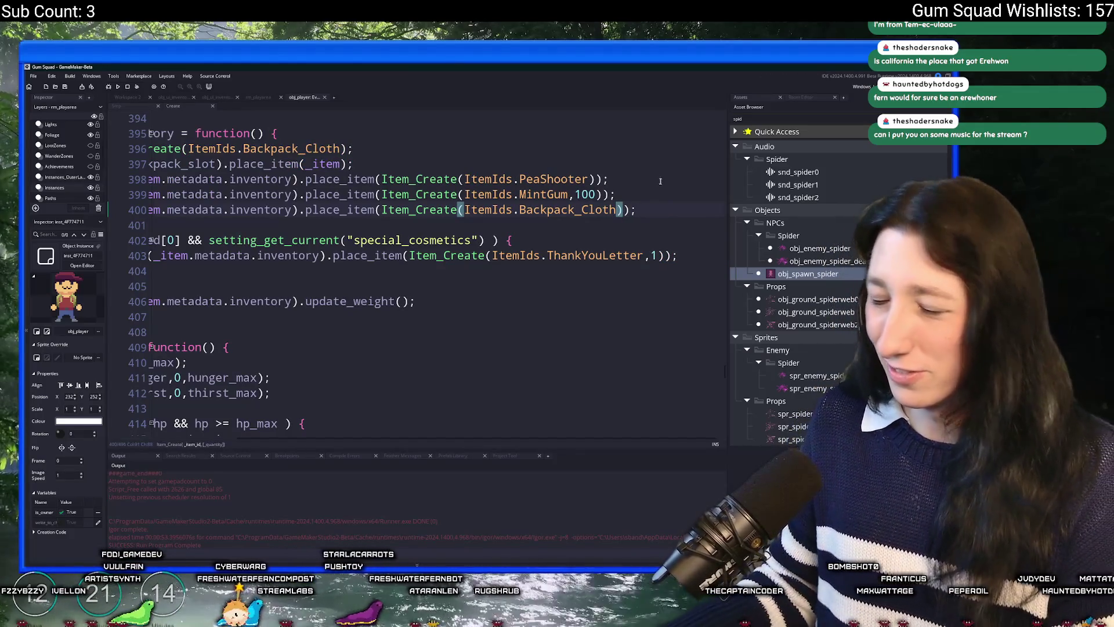
{"action": "key", "text": "F5"}
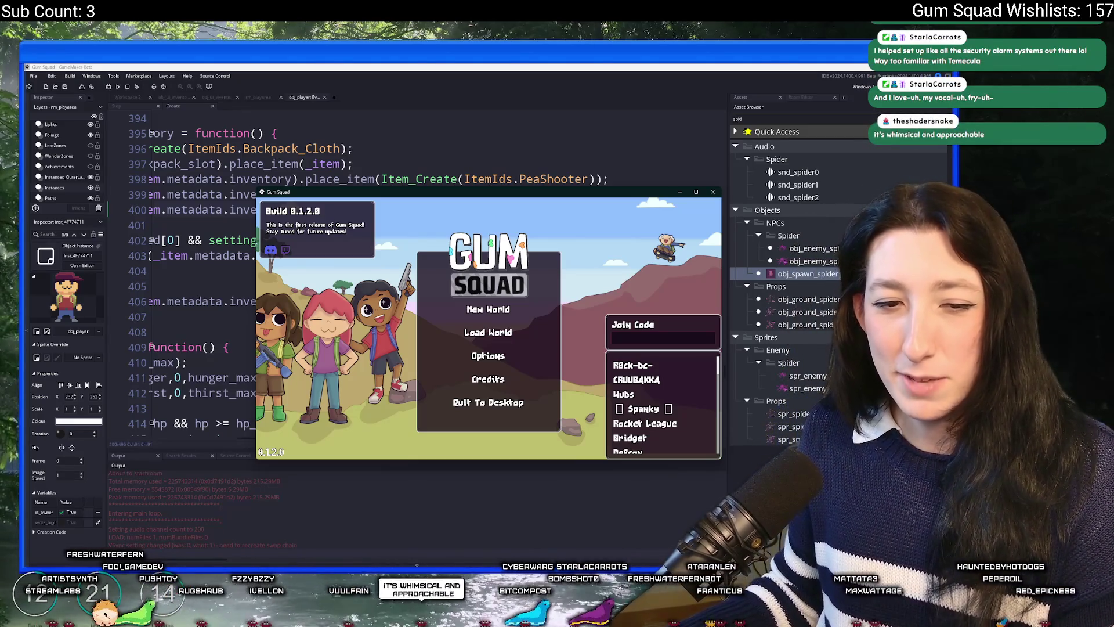
Start a new world through Create Lobby, maximize the game window and walk right across the grass
{"action": "left_click", "coordinate": [471, 312]}
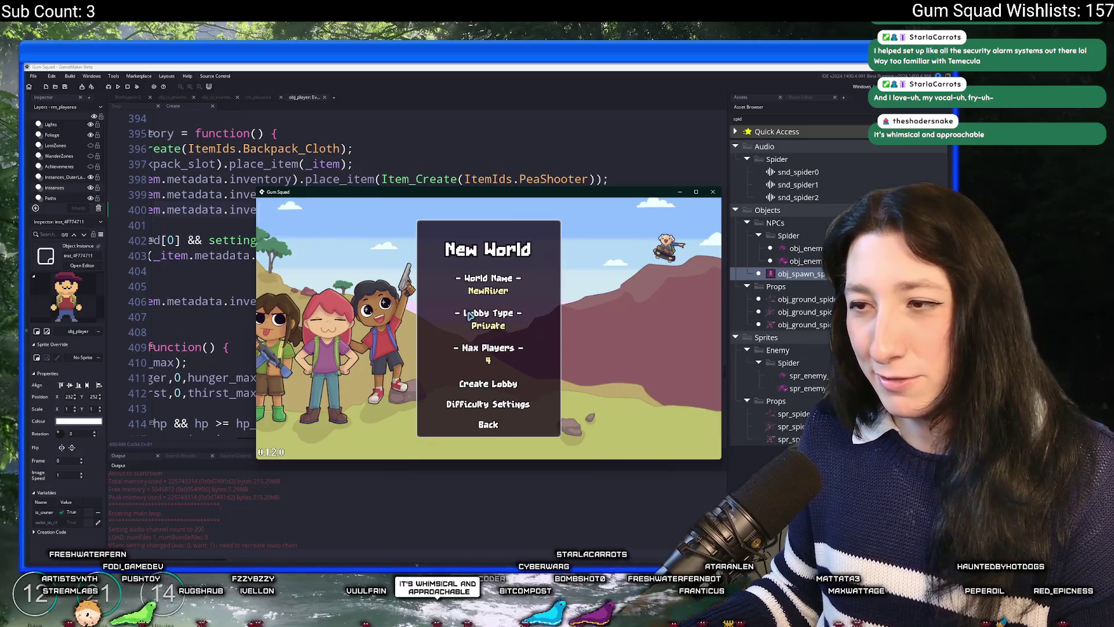
{"action": "left_click", "coordinate": [467, 382]}
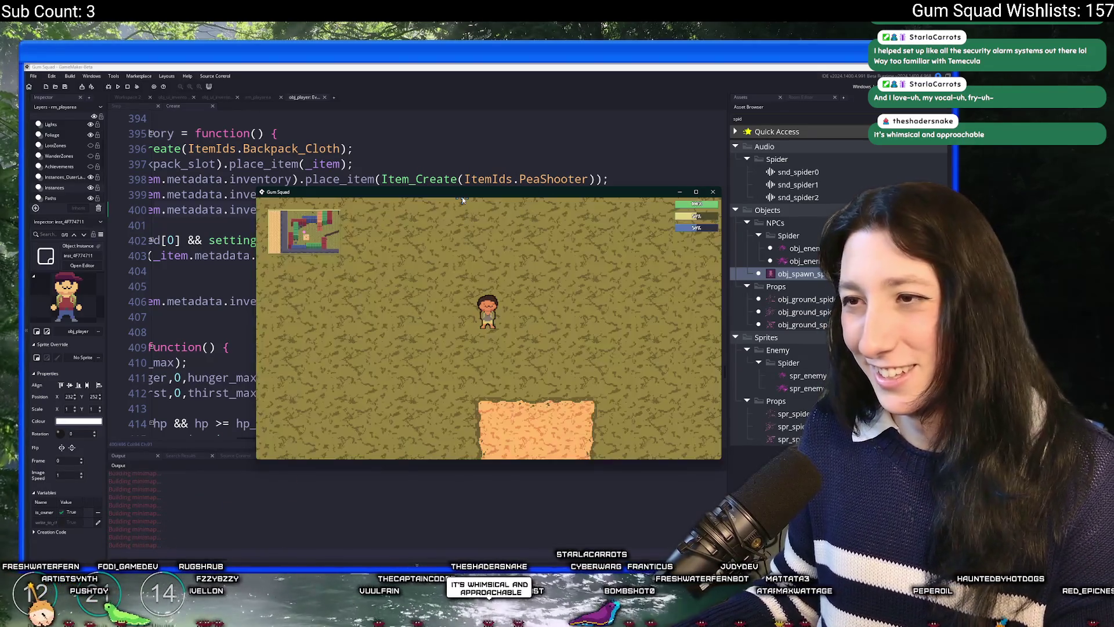
{"action": "double_click", "coordinate": [463, 196]}
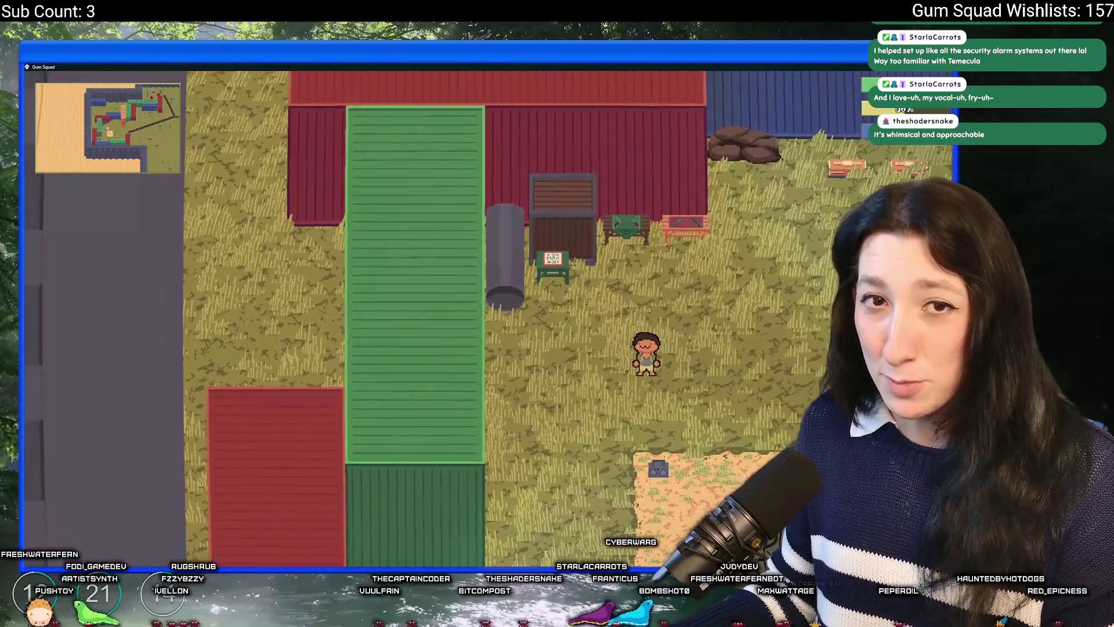
{"action": "key", "text": "d"}
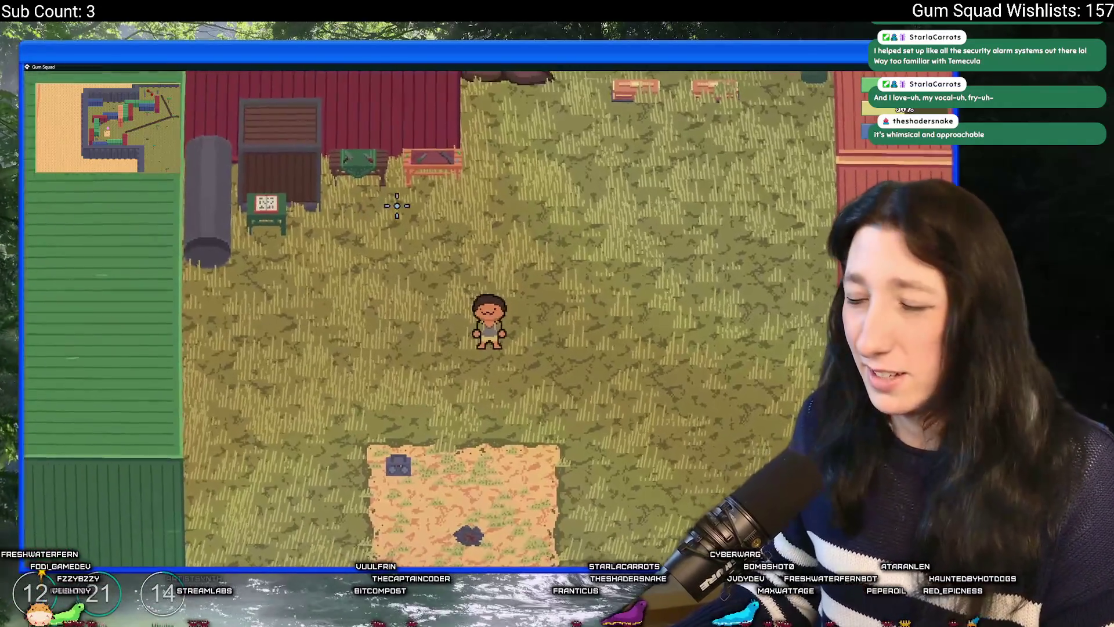
Walk up past the sheds and open the inventory to check the starter items
{"action": "key", "text": "w"}
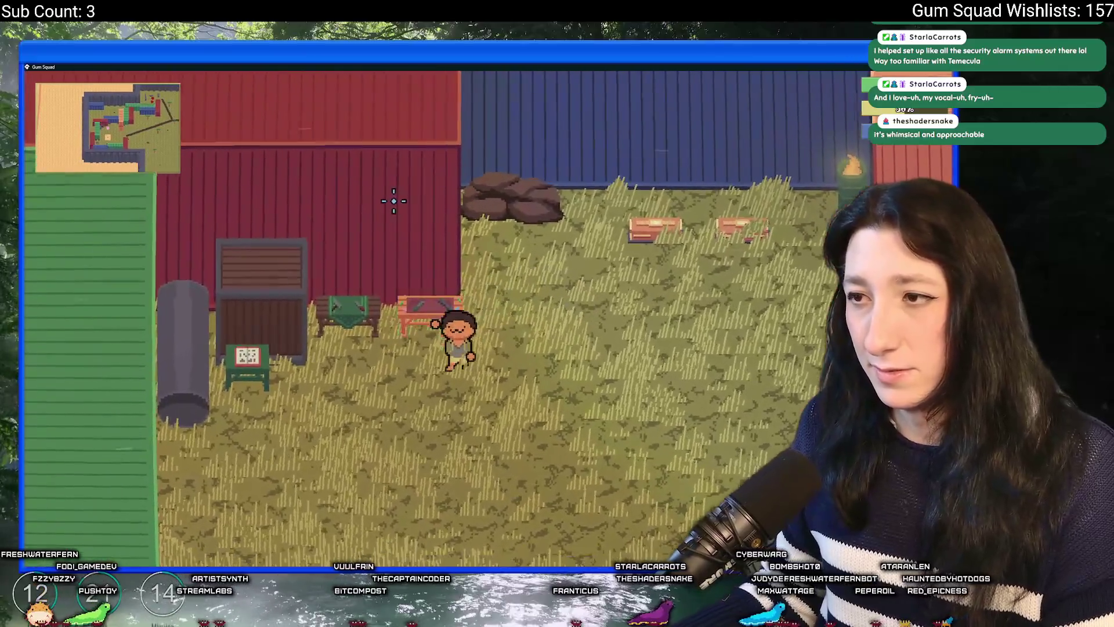
{"action": "key", "text": "Tab"}
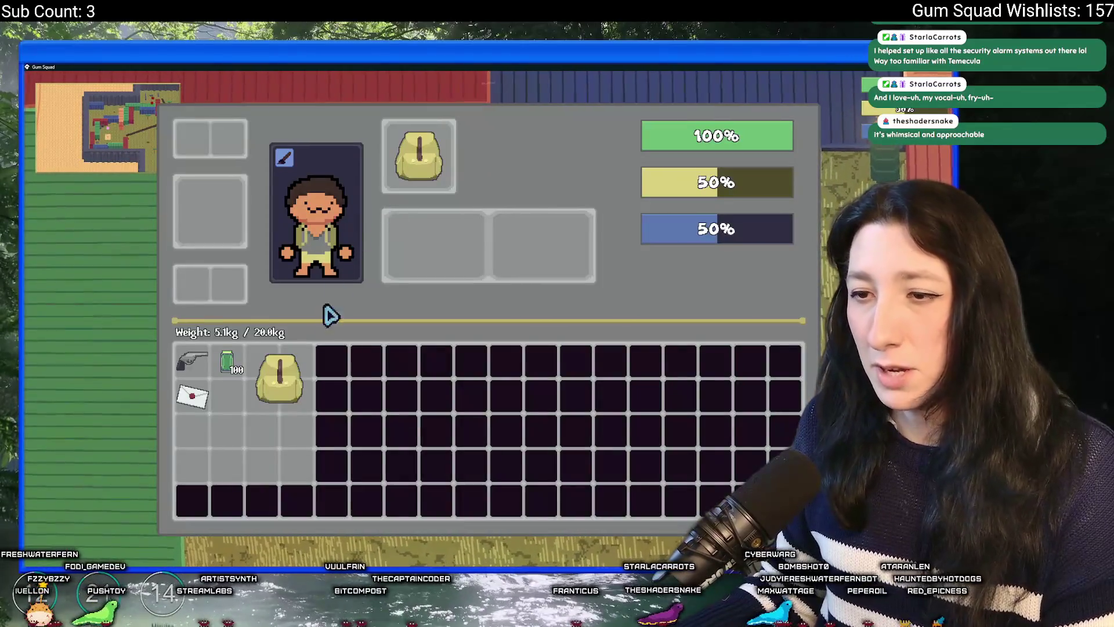
{"action": "key", "text": "e"}
{"action": "key", "text": "e"}
{"action": "key", "text": "e"}
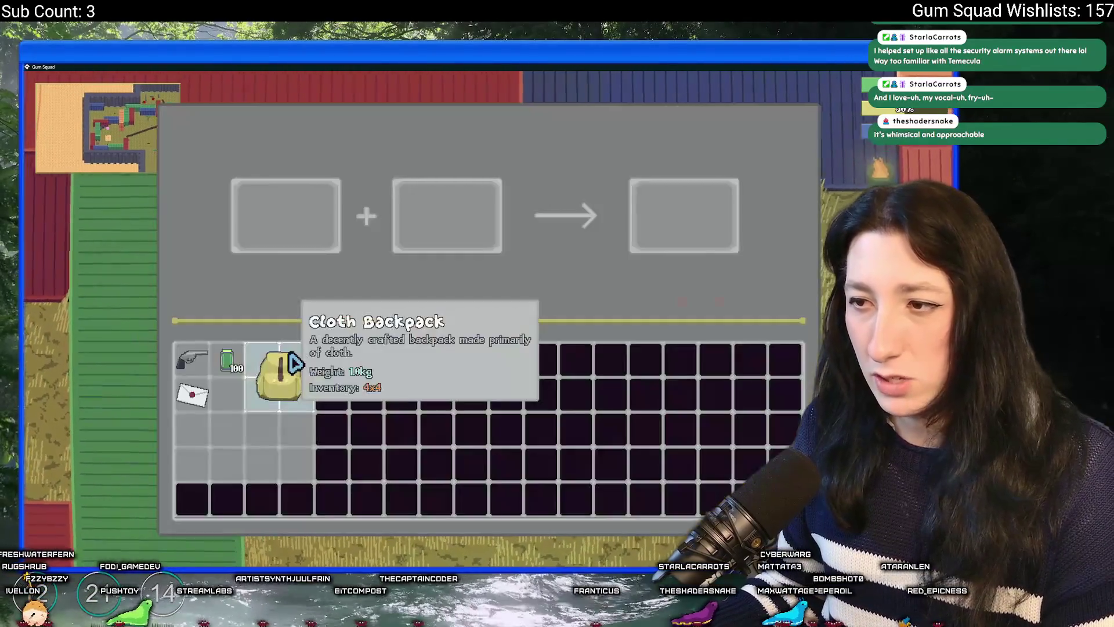
{"action": "key", "text": "e"}
Move the MintGum can from backpack storage into the inventory and back into storage
{"action": "key", "text": "e"}
{"action": "left_click", "coordinate": [273, 365]}
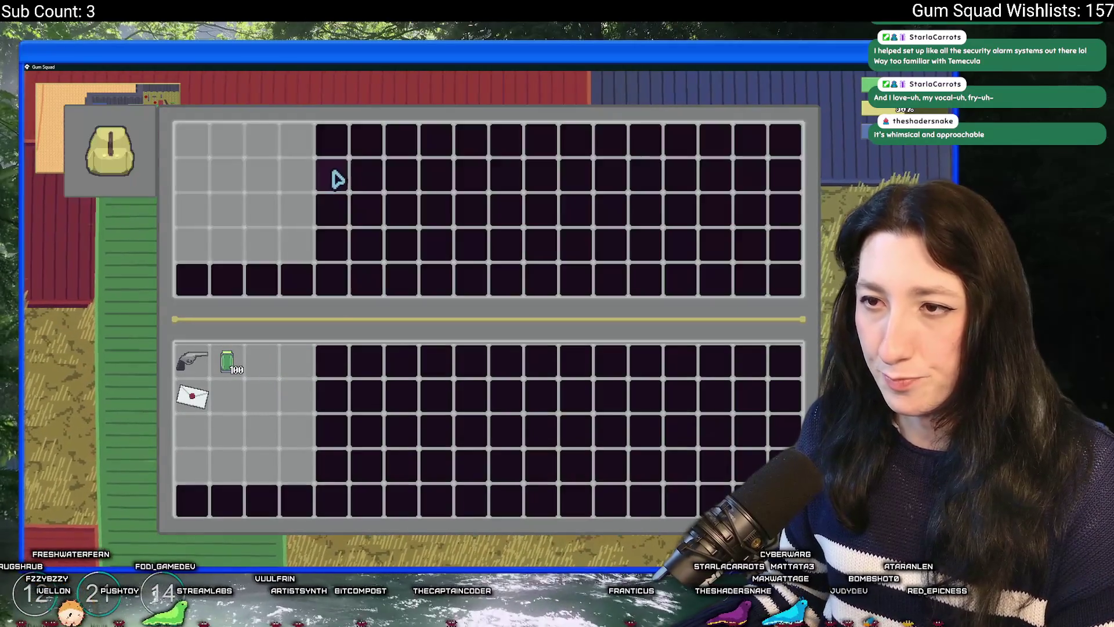
{"action": "key", "text": "e"}
{"action": "left_click", "coordinate": [227, 360]}
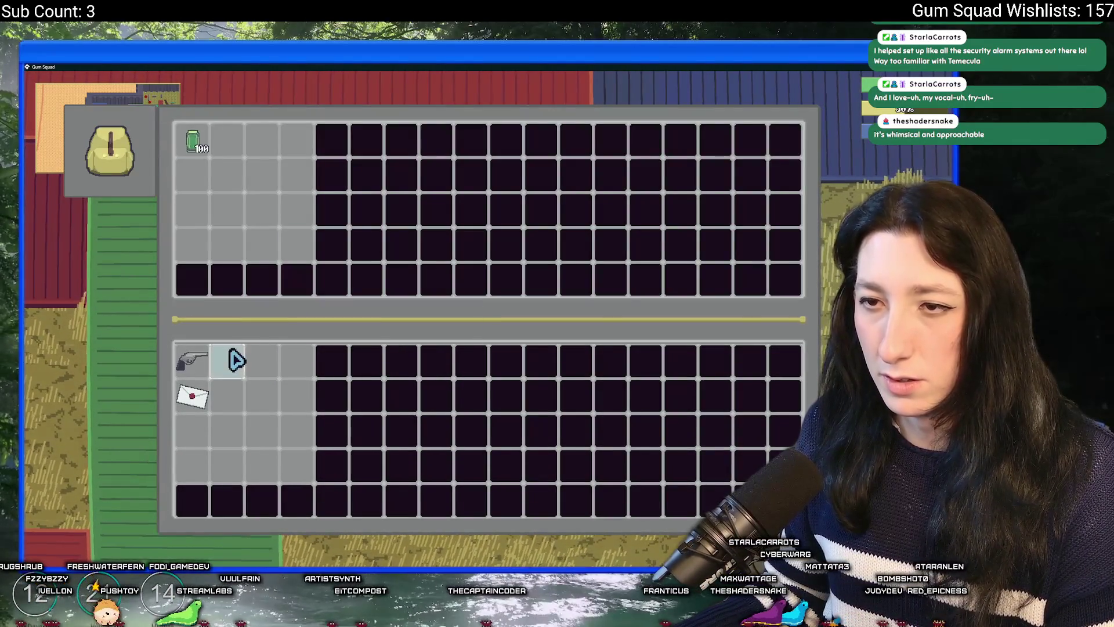
{"action": "key", "text": "e"}
{"action": "key", "text": "Tab"}
{"action": "key", "text": "Tab"}
{"action": "key", "text": "e"}
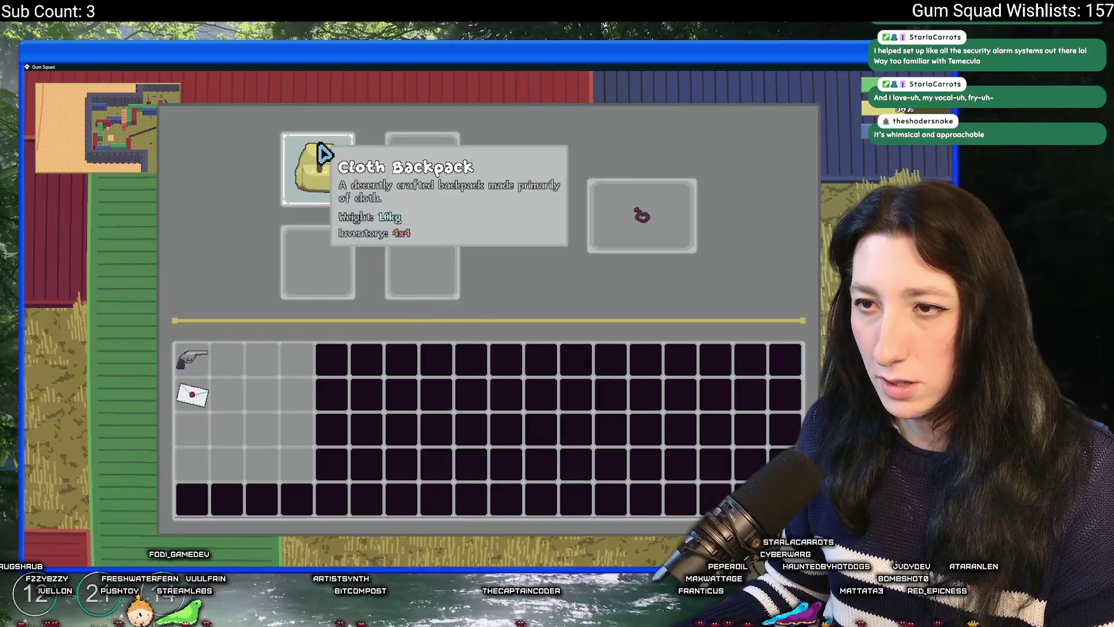
{"action": "key", "text": "e"}
{"action": "key", "text": "e"}
{"action": "key", "text": "e"}
{"action": "key", "text": "e"}
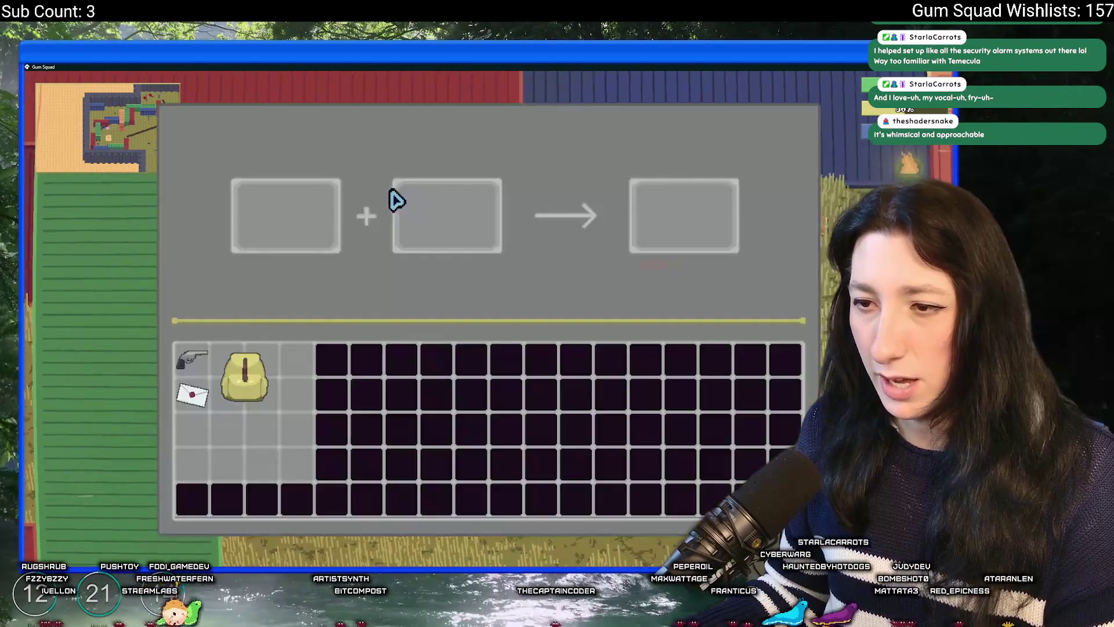
{"action": "left_click", "coordinate": [273, 365]}
{"action": "key", "text": "e"}
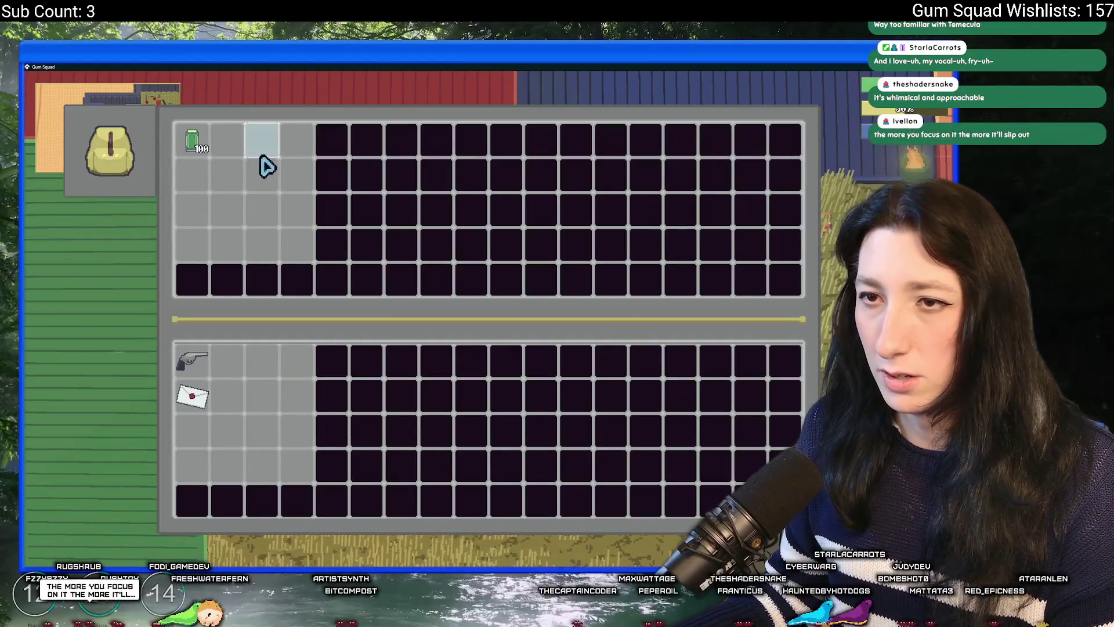
{"action": "left_click", "coordinate": [193, 139]}
{"action": "left_click", "coordinate": [227, 361]}
{"action": "key", "text": "e"}
Close the inventory and bring the YouTube window to the front, maximized
{"action": "key", "text": "Escape"}
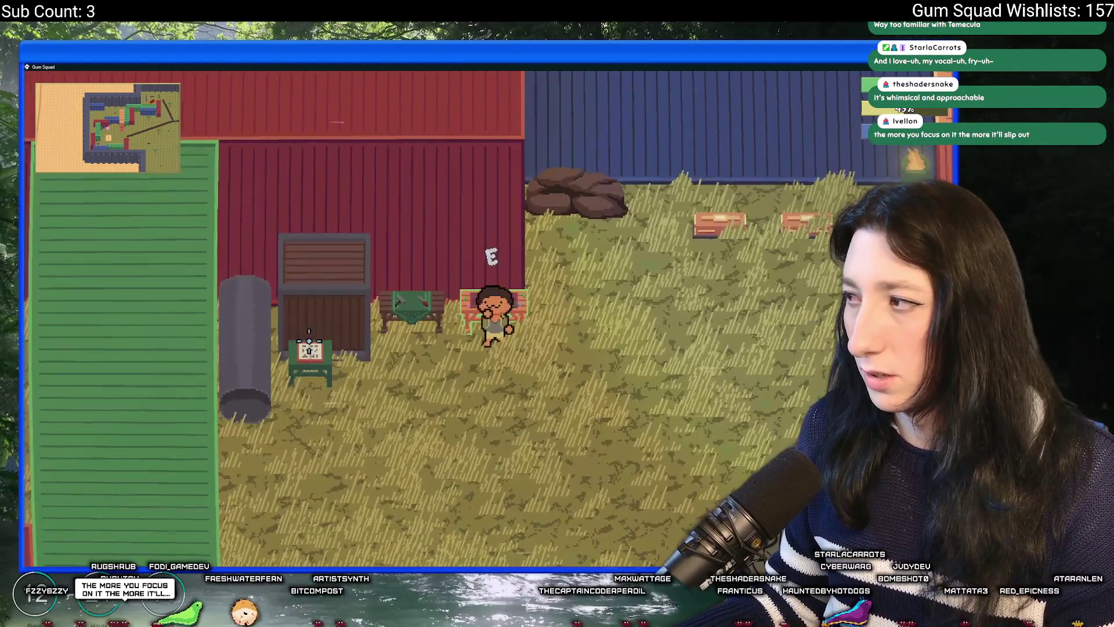
{"action": "key", "text": "alt+Tab"}
{"action": "double_click", "coordinate": [173, 66]}
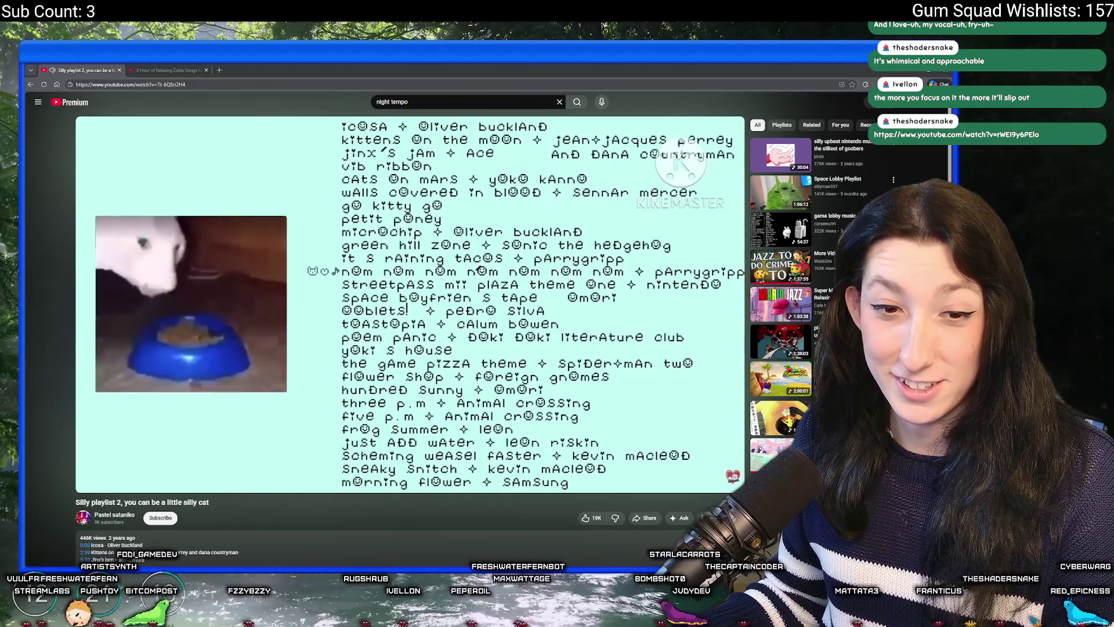
Jump the silly playlist ahead to the Streetpass Mii Plaza theme at 23:10, then pause it
{"action": "mouse_move", "coordinate": [370, 339]}
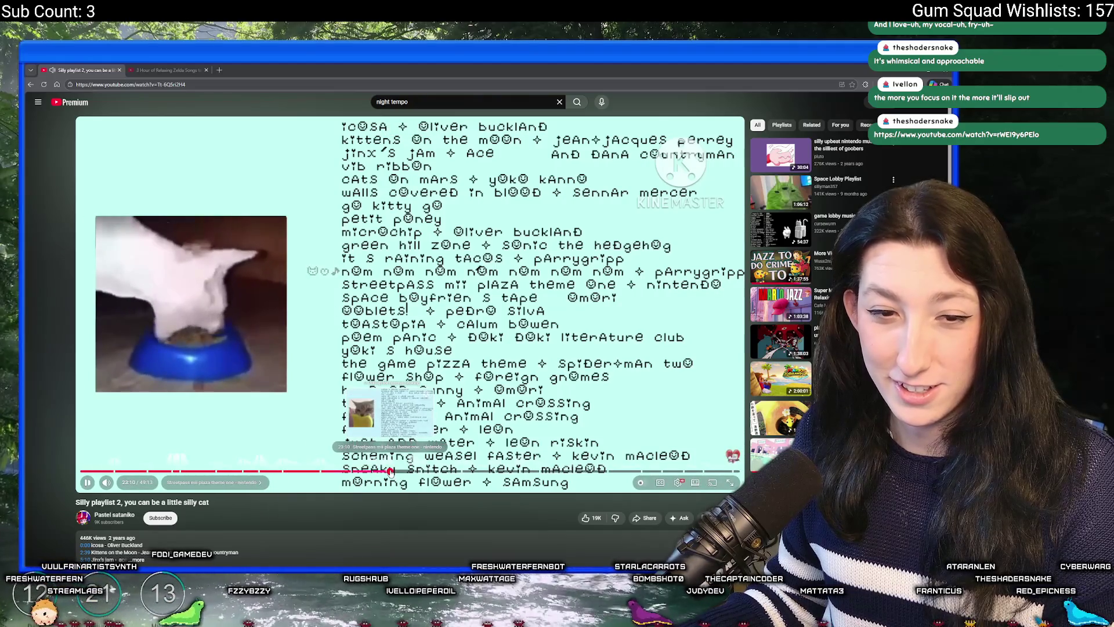
{"action": "left_click", "coordinate": [390, 470]}
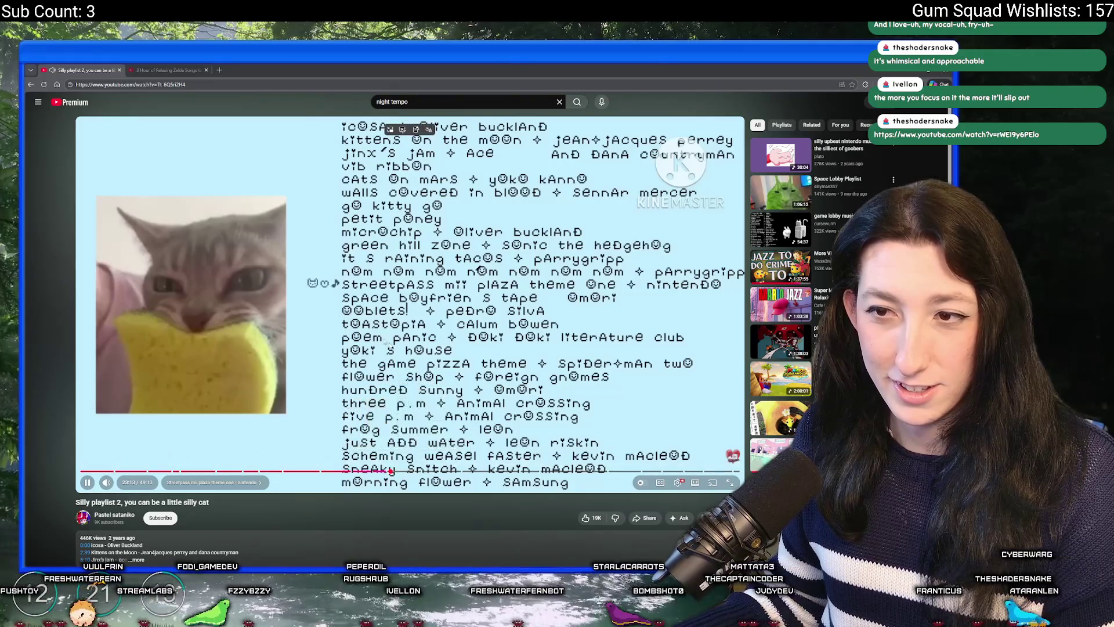
{"action": "left_click", "coordinate": [216, 323]}
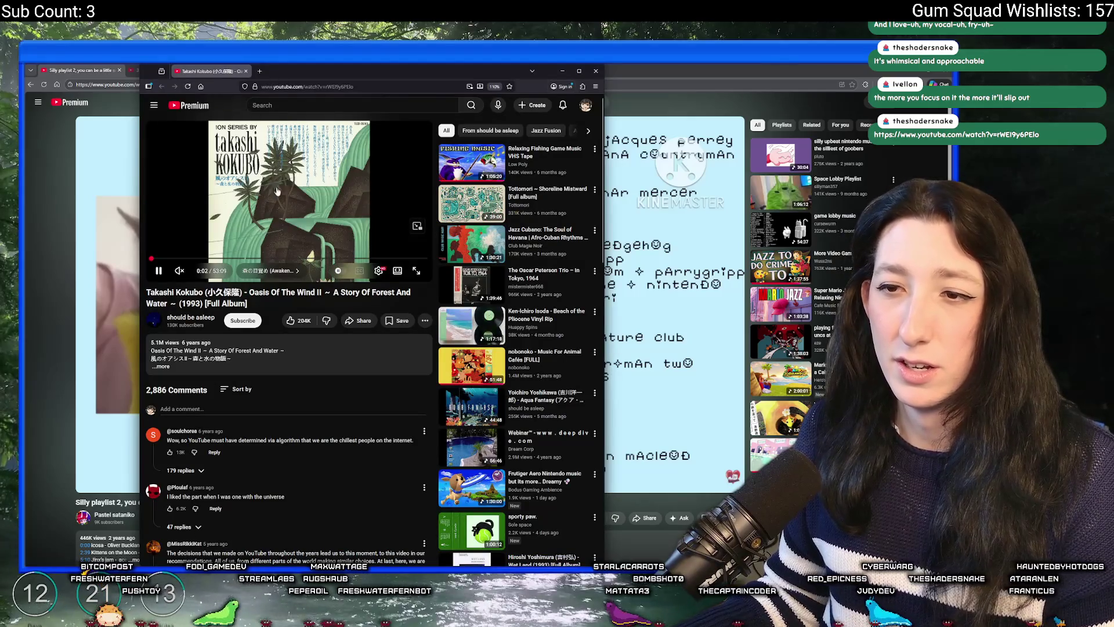
Copy the popup album's youtu.be link, close the popup and load the link in a new browser tab
{"action": "right_click", "coordinate": [277, 192]}
{"action": "left_click", "coordinate": [302, 200]}
{"action": "left_click", "coordinate": [596, 71]}
{"action": "left_click", "coordinate": [217, 72]}
{"action": "key", "text": "ctrl+v"}
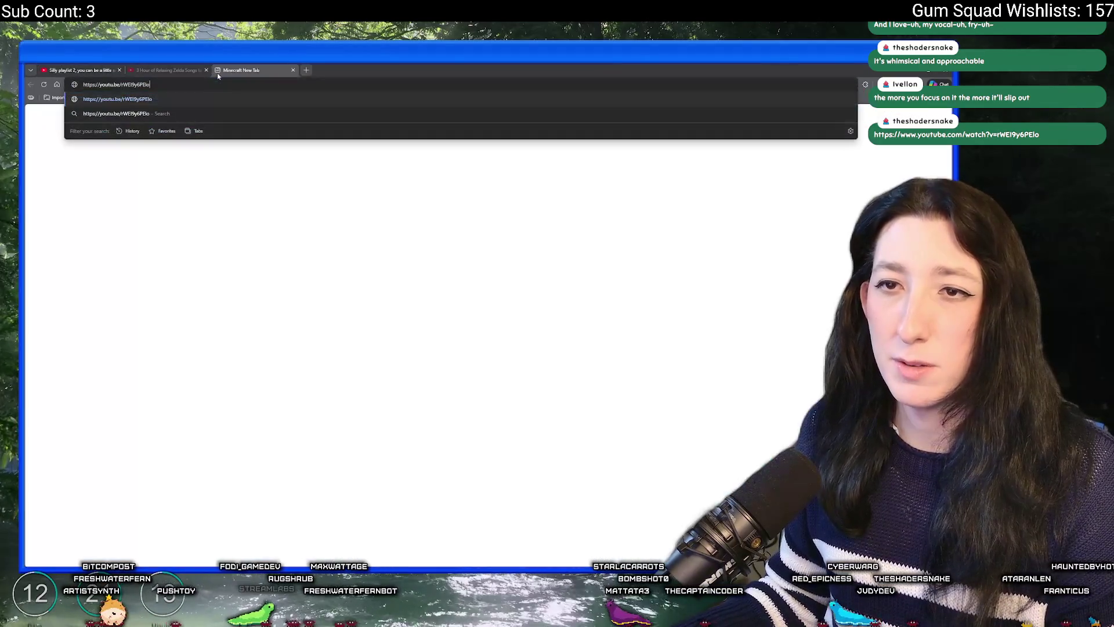
{"action": "key", "text": "Return"}
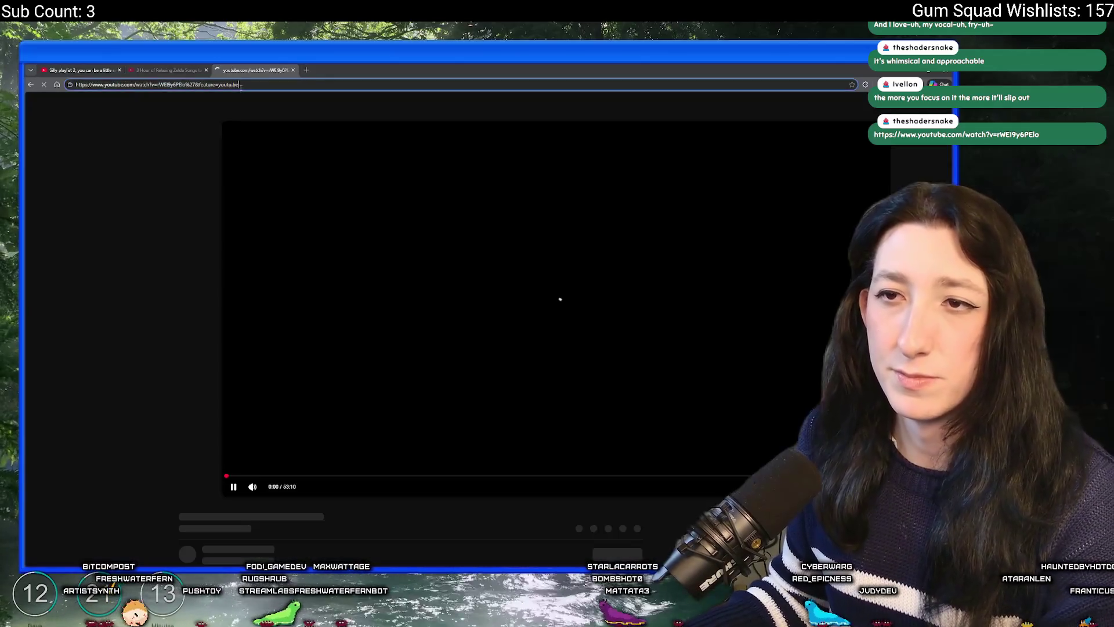
{"action": "left_click", "coordinate": [267, 84]}
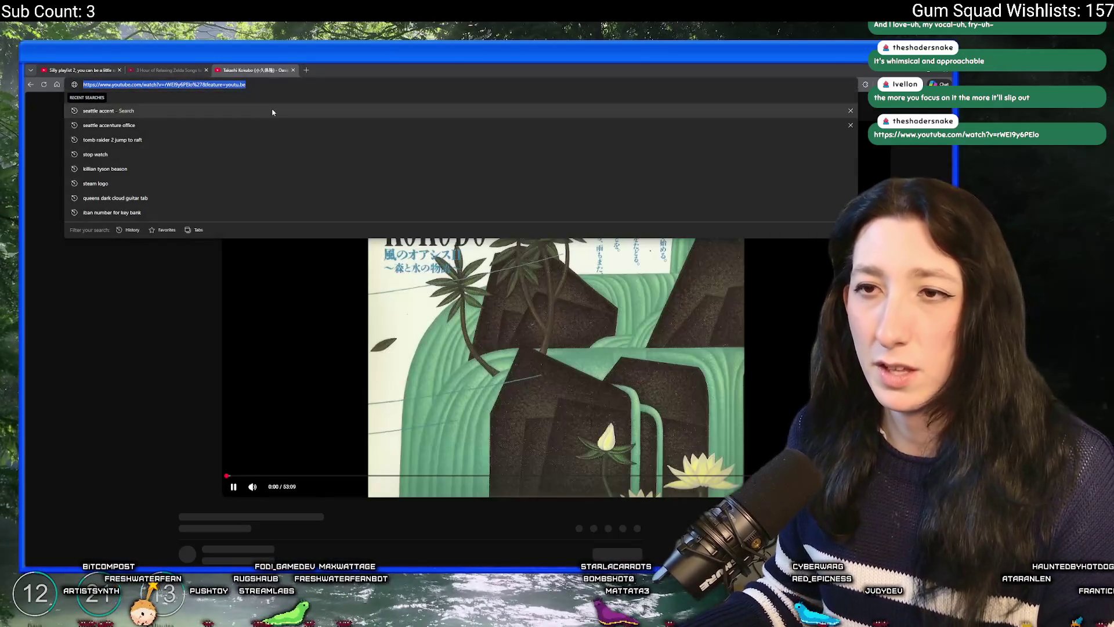
{"action": "key", "text": "ctrl+v"}
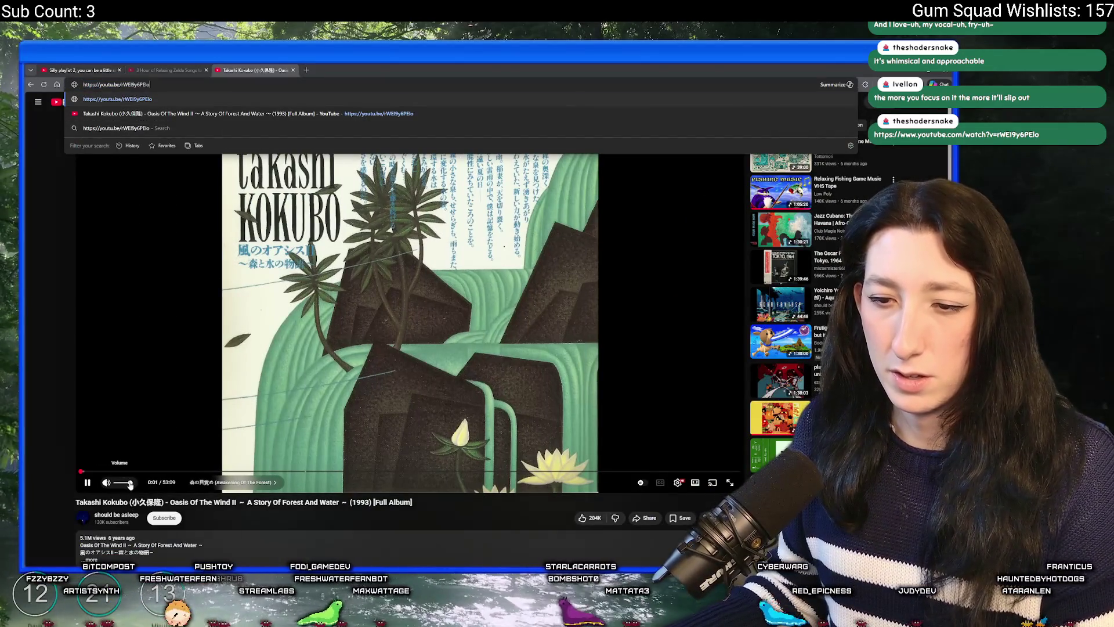
{"action": "key", "text": "Return"}
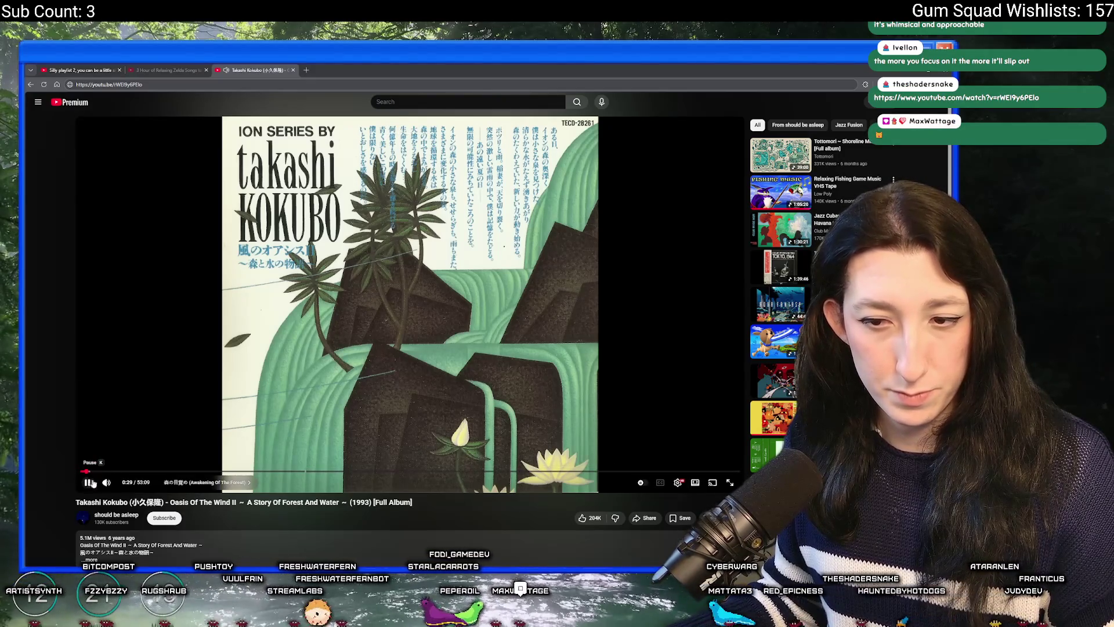
Seek the album to 1:12, then back to about 0:39, and return to the game
{"action": "left_click", "coordinate": [95, 471]}
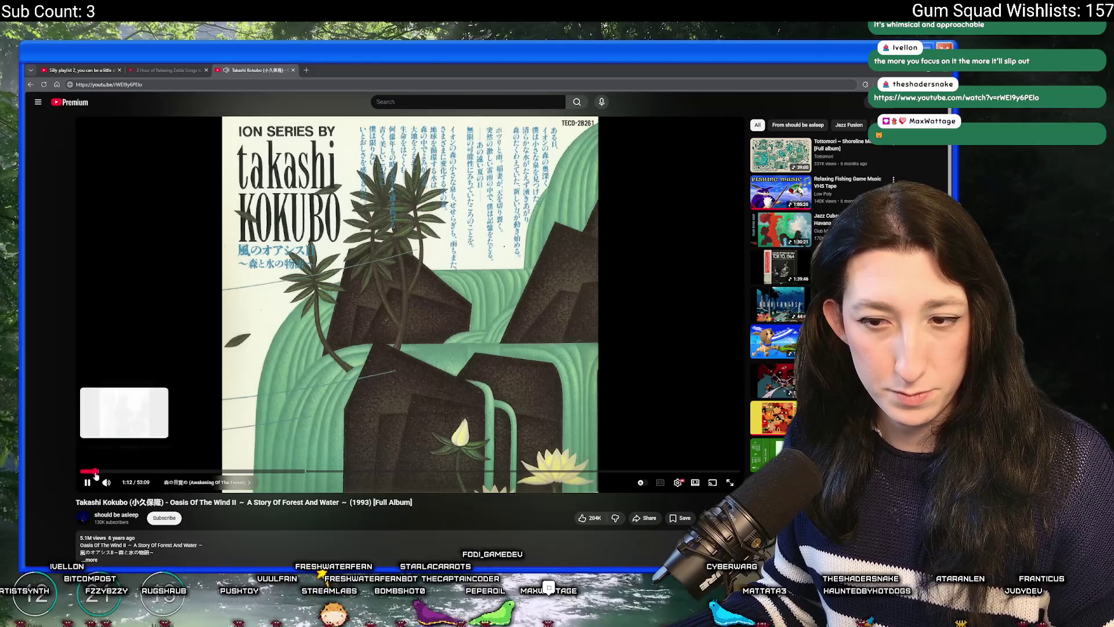
{"action": "left_click", "coordinate": [88, 472]}
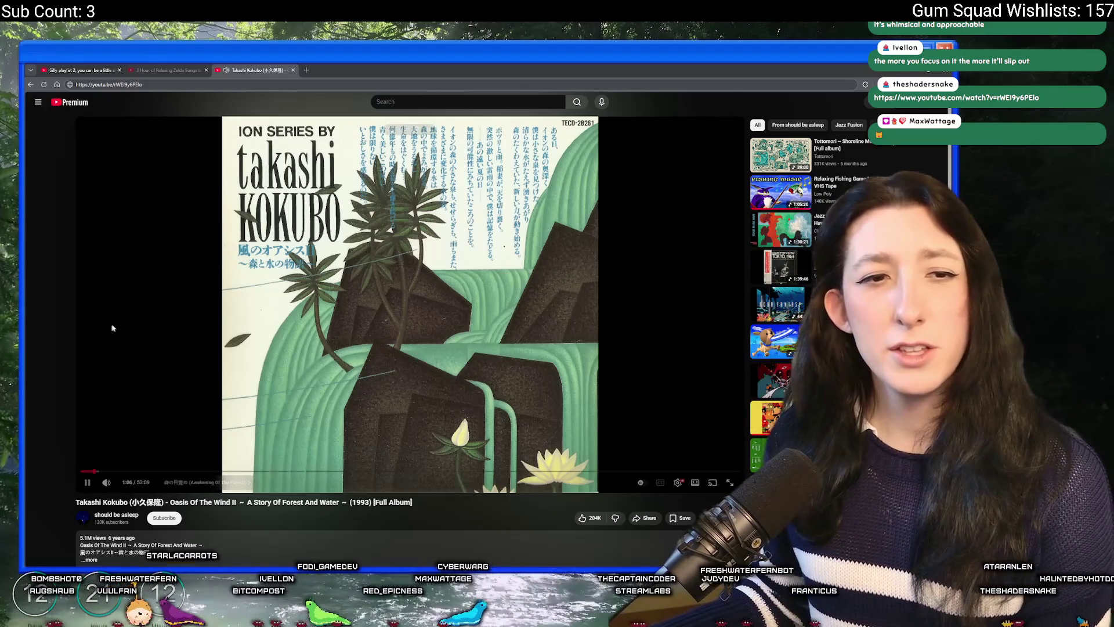
{"action": "mouse_move", "coordinate": [115, 483]}
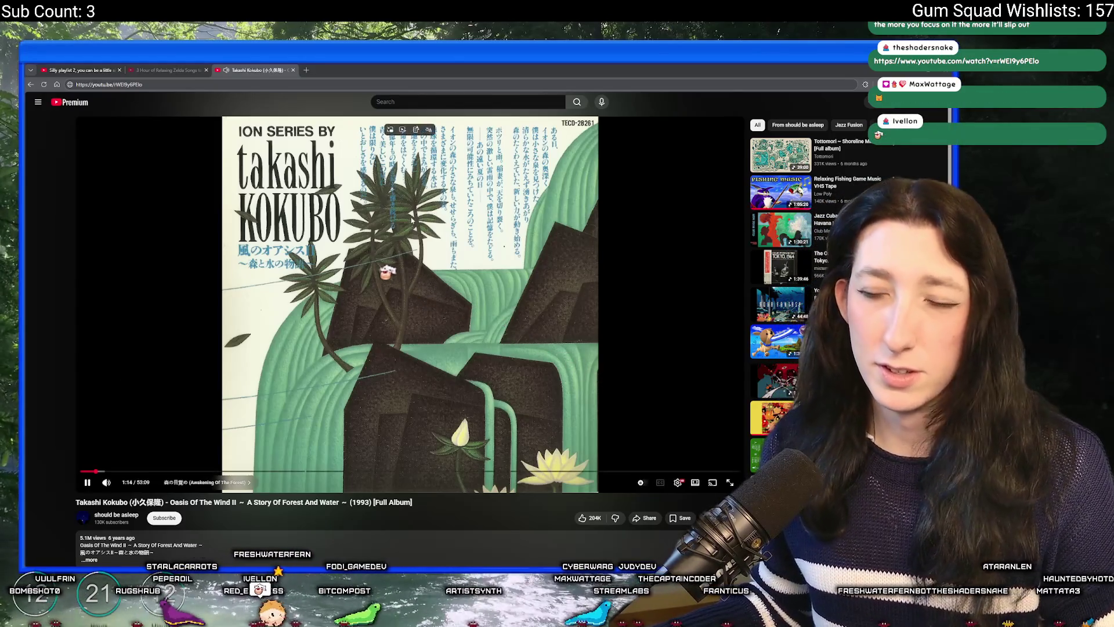
{"action": "key", "text": "alt+Tab"}
Zoom the camera in and out and walk the character right, off the bench
{"action": "scroll", "coordinate": [578, 427], "scroll_direction": "up", "scroll_amount": 3}
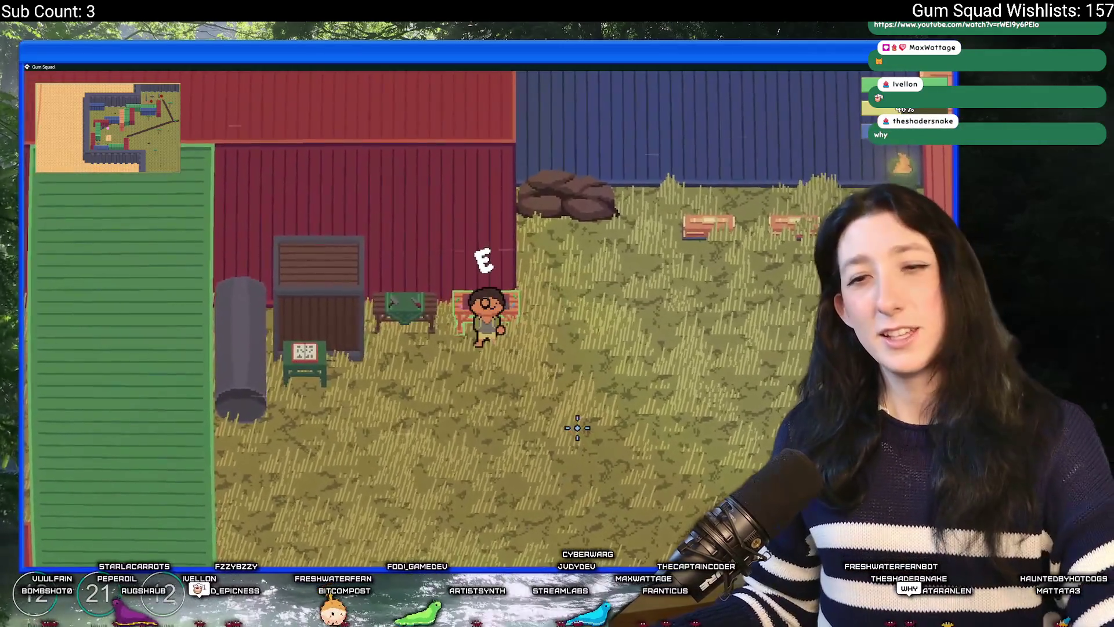
{"action": "scroll", "coordinate": [577, 428], "scroll_direction": "down", "scroll_amount": 3}
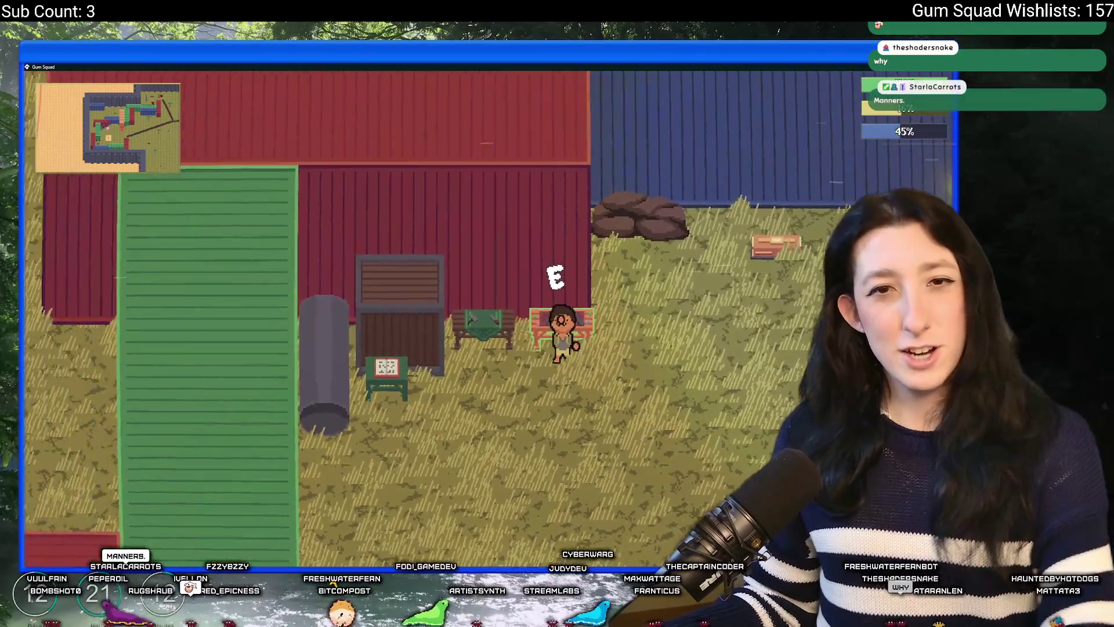
{"action": "key", "text": "d"}
{"action": "scroll", "coordinate": [577, 428], "scroll_direction": "up", "scroll_amount": 3}
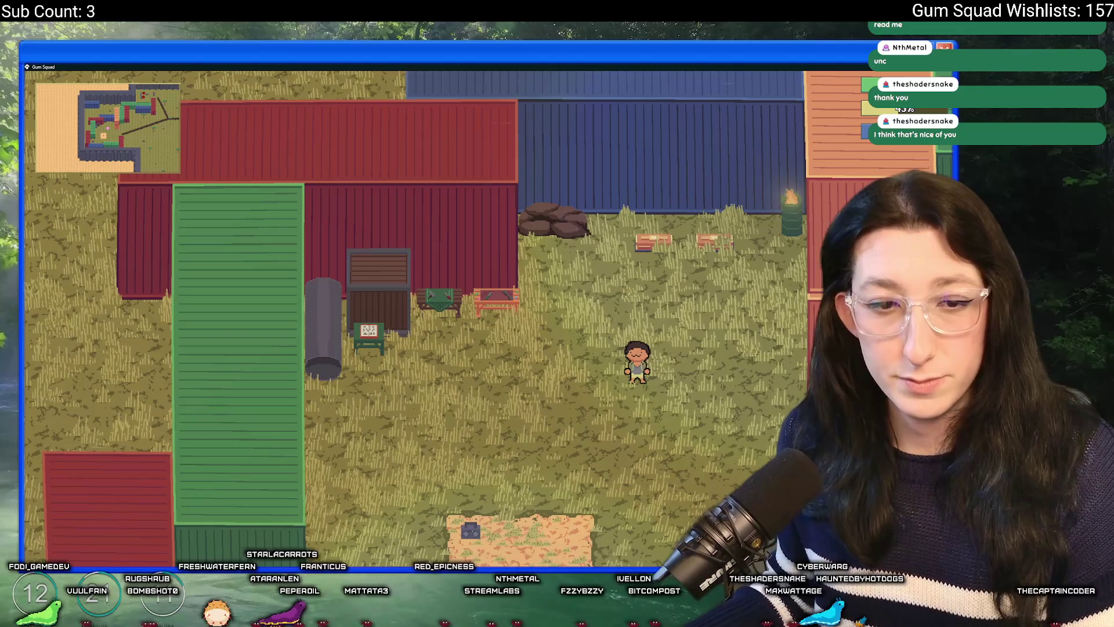
Walk the character around the camp with WASD, then quit the game with Alt+F4
{"action": "key", "text": "d"}
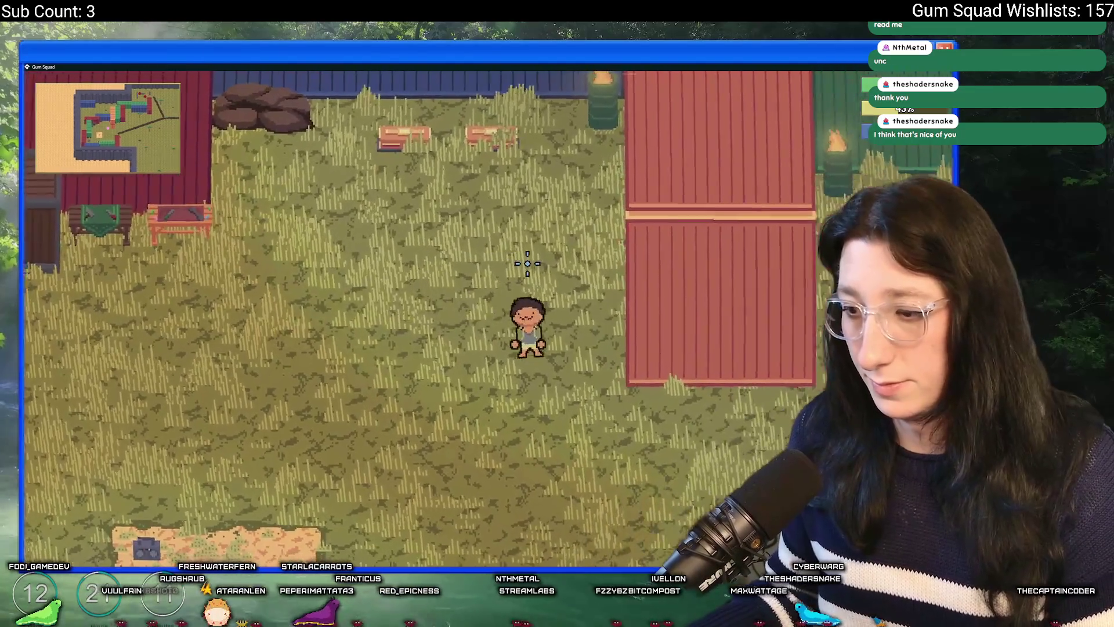
{"action": "key", "text": "s"}
{"action": "key", "text": "a"}
{"action": "key", "text": "d"}
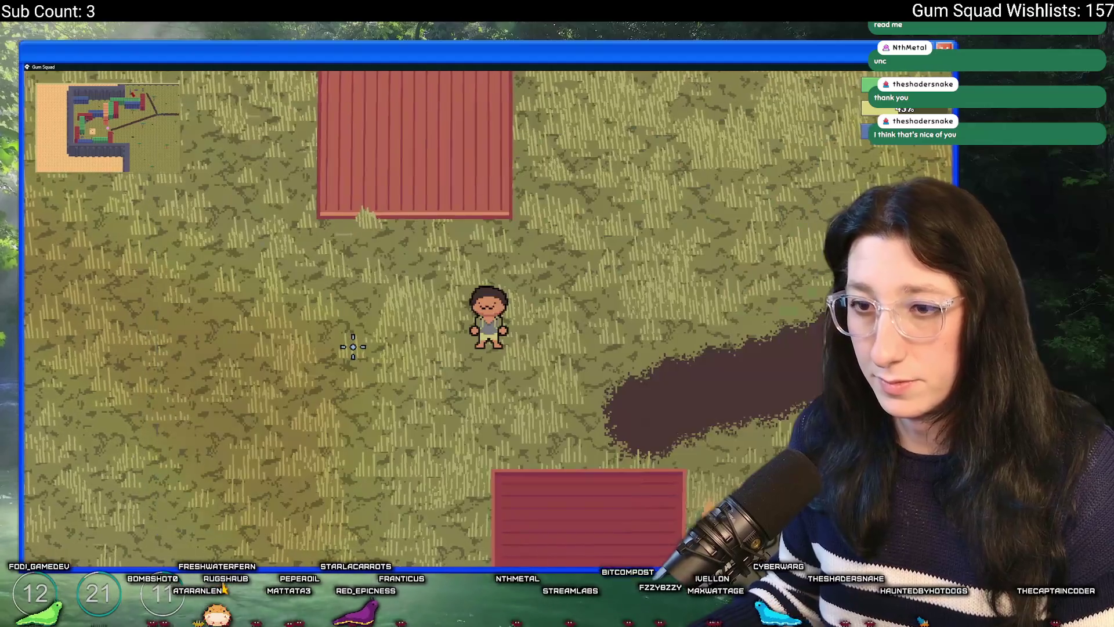
{"action": "key", "text": "w"}
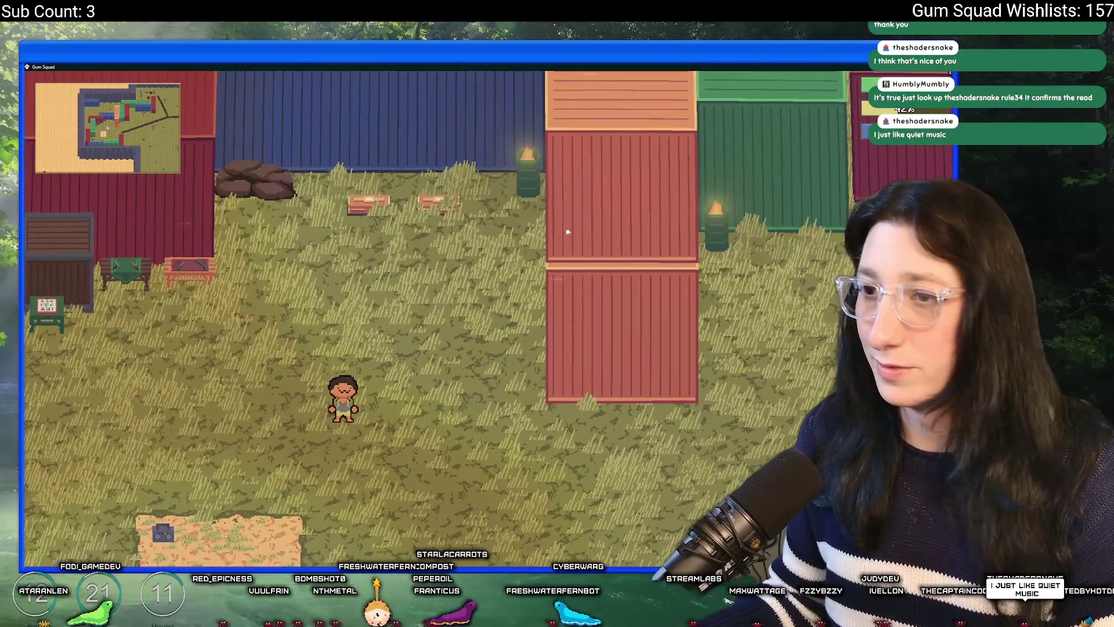
{"action": "key", "text": "alt+F4"}
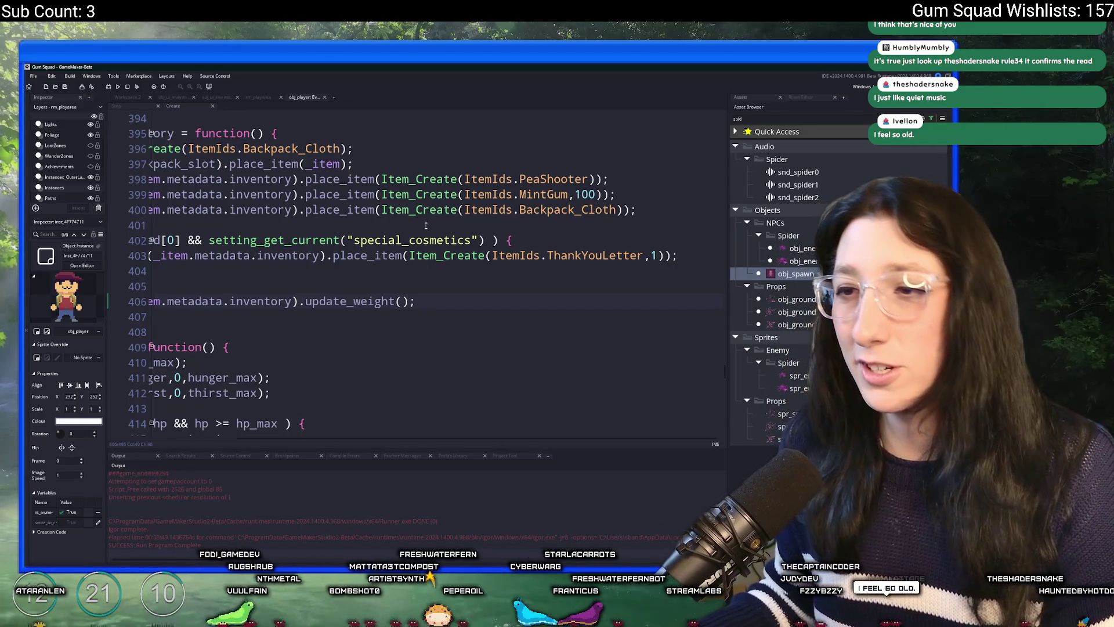
{"action": "left_click", "coordinate": [599, 277]}
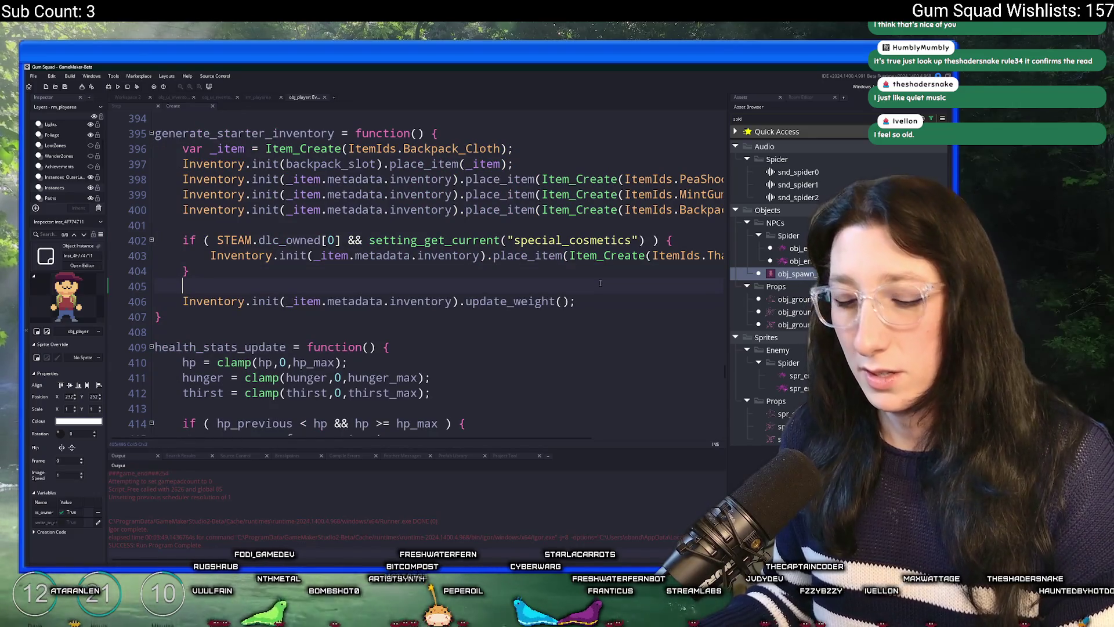
{"action": "left_click", "coordinate": [602, 281]}
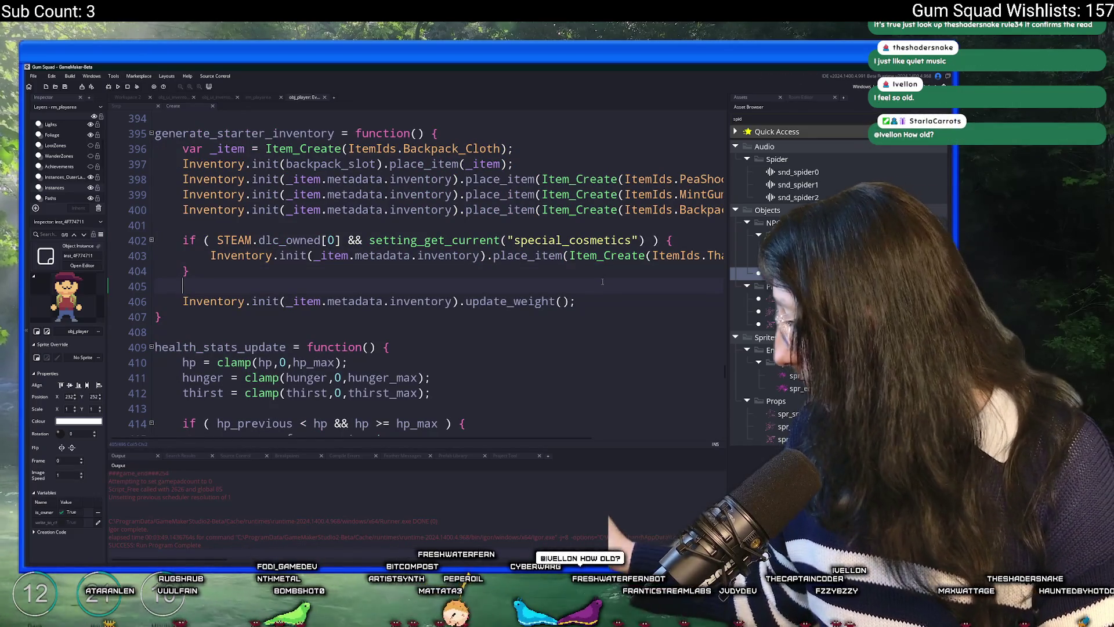
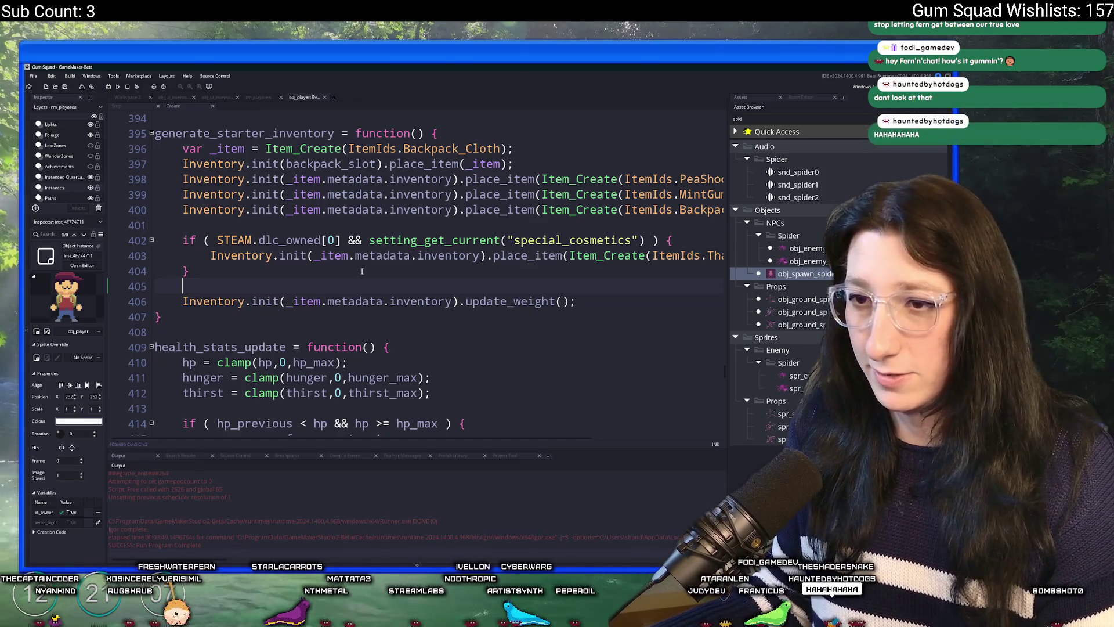
Hide the side docks with F12 and switch to Workspace 2 with the object event and parent panels
{"action": "key", "text": "Up"}
{"action": "key", "text": "End"}
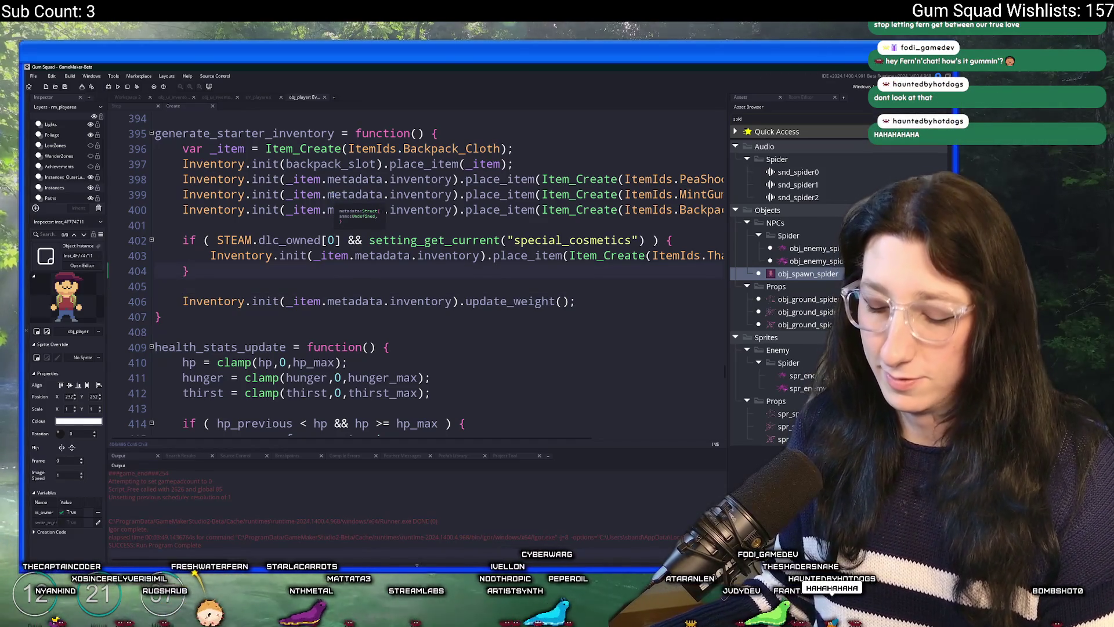
{"action": "key", "text": "F12"}
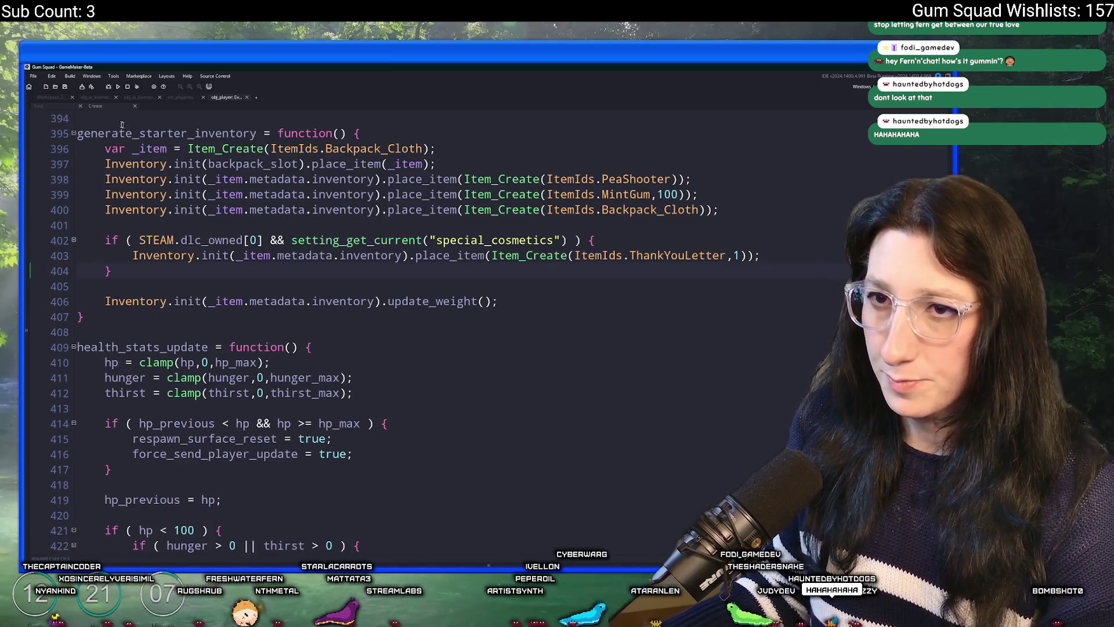
{"action": "left_click", "coordinate": [63, 97]}
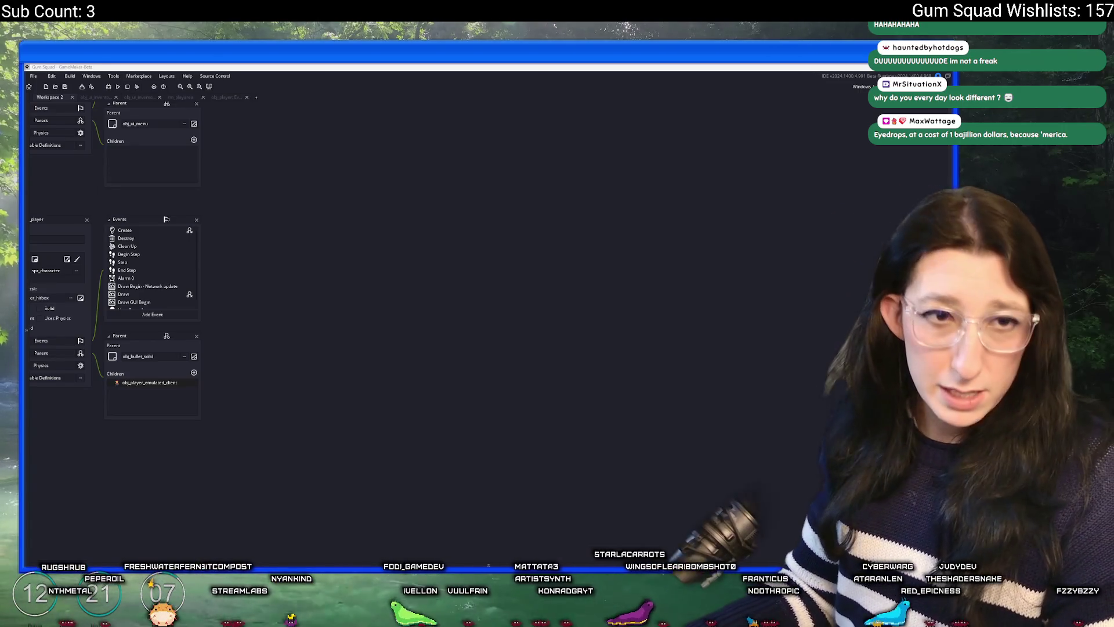
Focus GameMaker and launch the Gum Squad build 0.1.2.0 to its title menu
{"action": "left_click", "coordinate": [726, 370]}
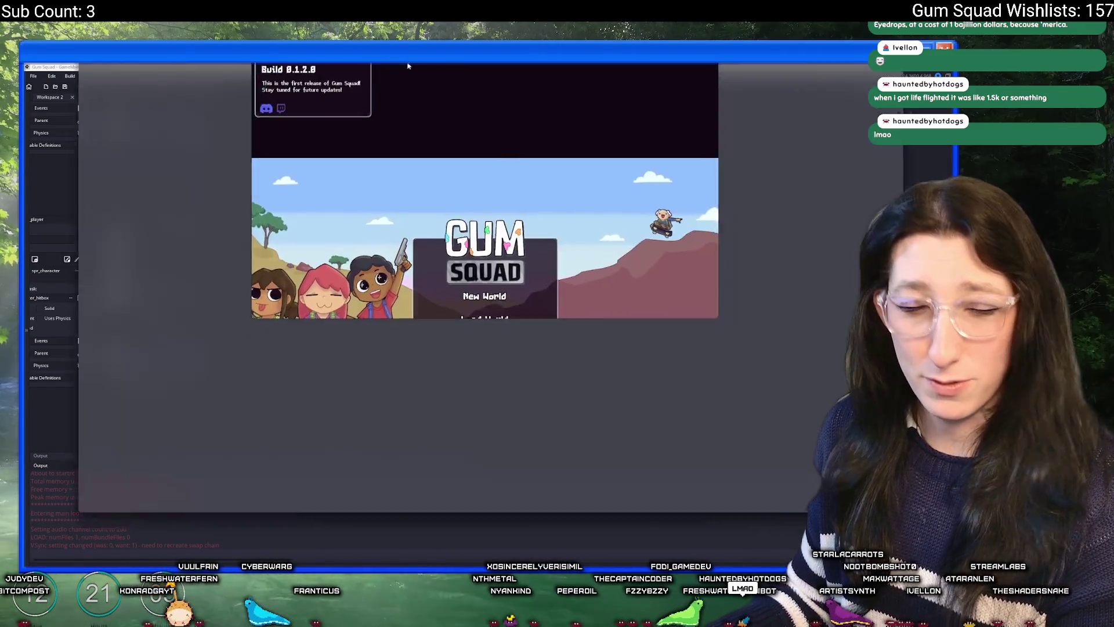
Join the host's world and equip a weapon from the inventory
{"action": "left_click", "coordinate": [735, 374]}
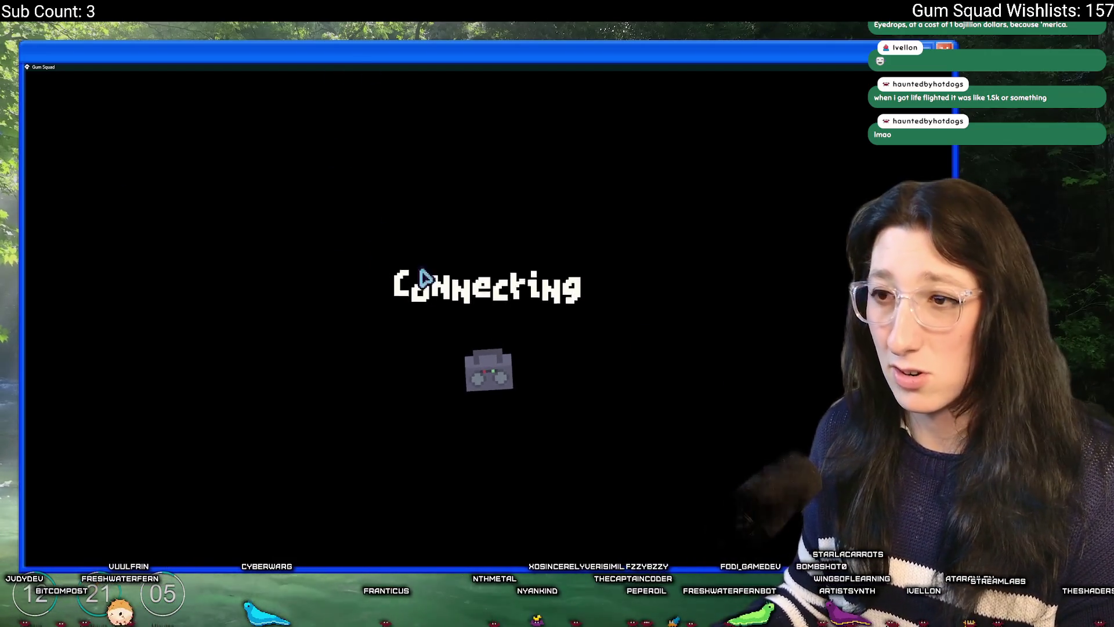
{"action": "key", "text": "w"}
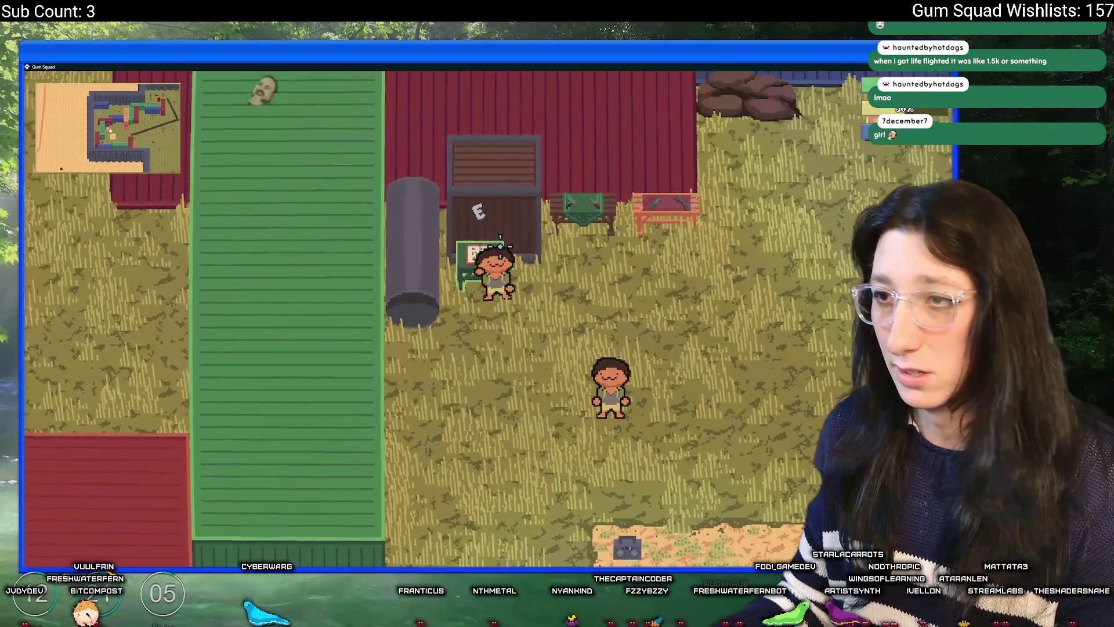
{"action": "key", "text": "d"}
{"action": "key", "text": "Tab"}
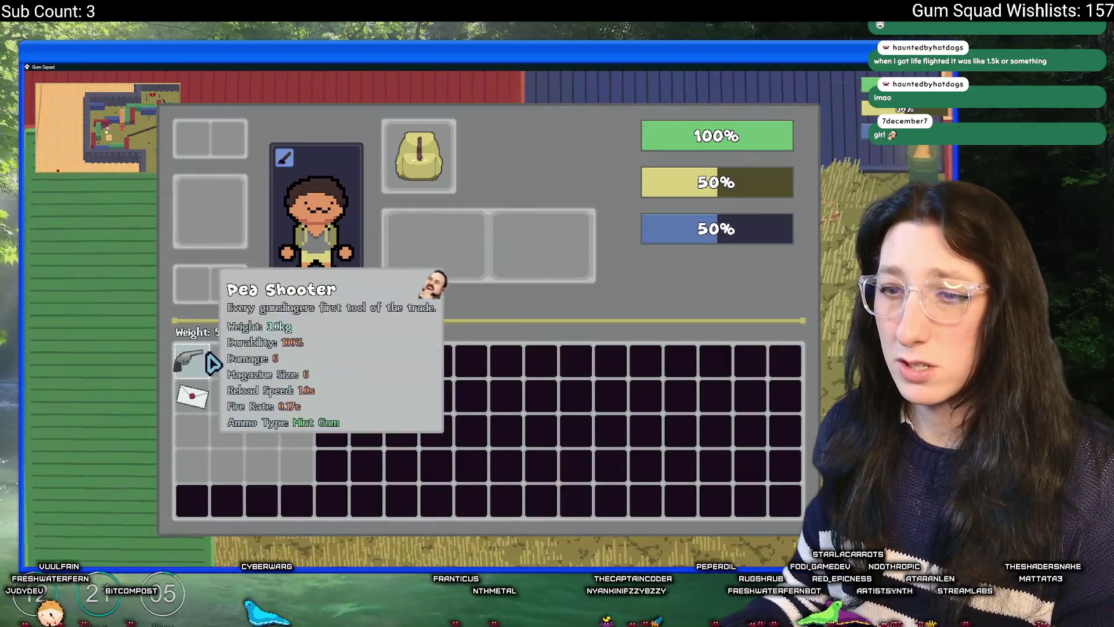
{"action": "left_click", "coordinate": [183, 361]}
{"action": "key", "text": "Tab"}
Walk up to the workbench beside the other player and open its crafting panel
{"action": "key", "text": "e"}
{"action": "key", "text": "e"}
{"action": "key", "text": "s"}
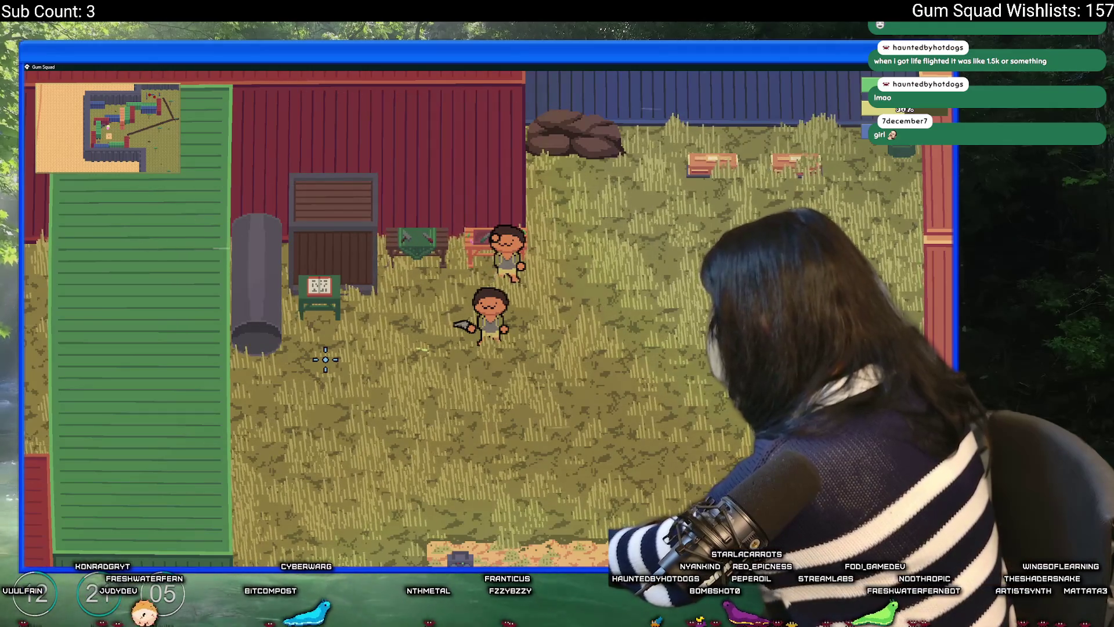
{"action": "key", "text": "w"}
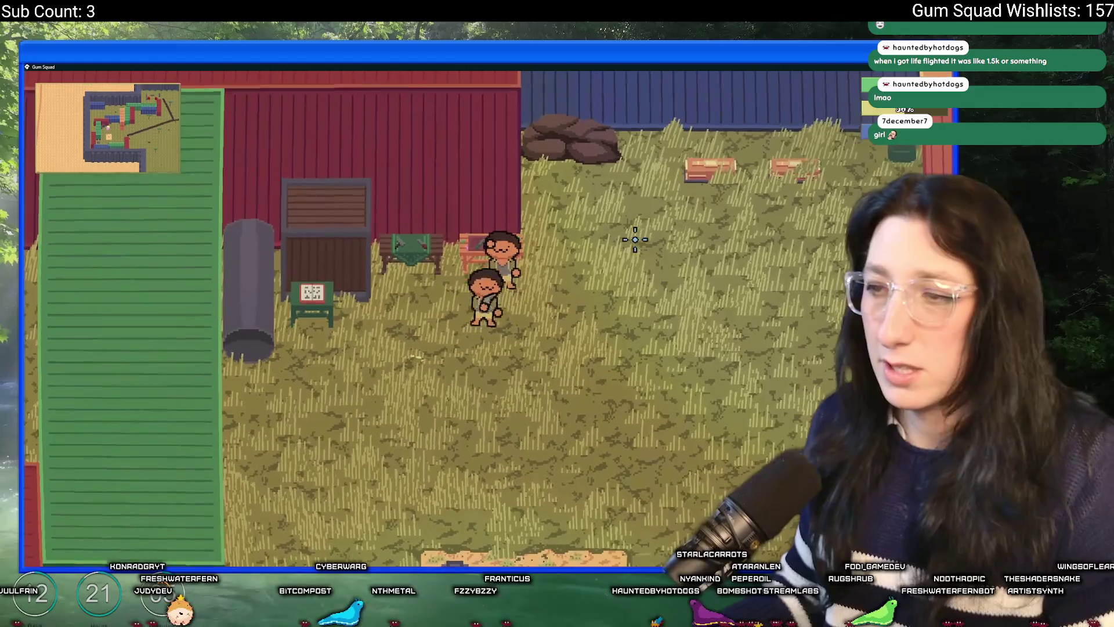
{"action": "key", "text": "e"}
{"action": "key", "text": "e"}
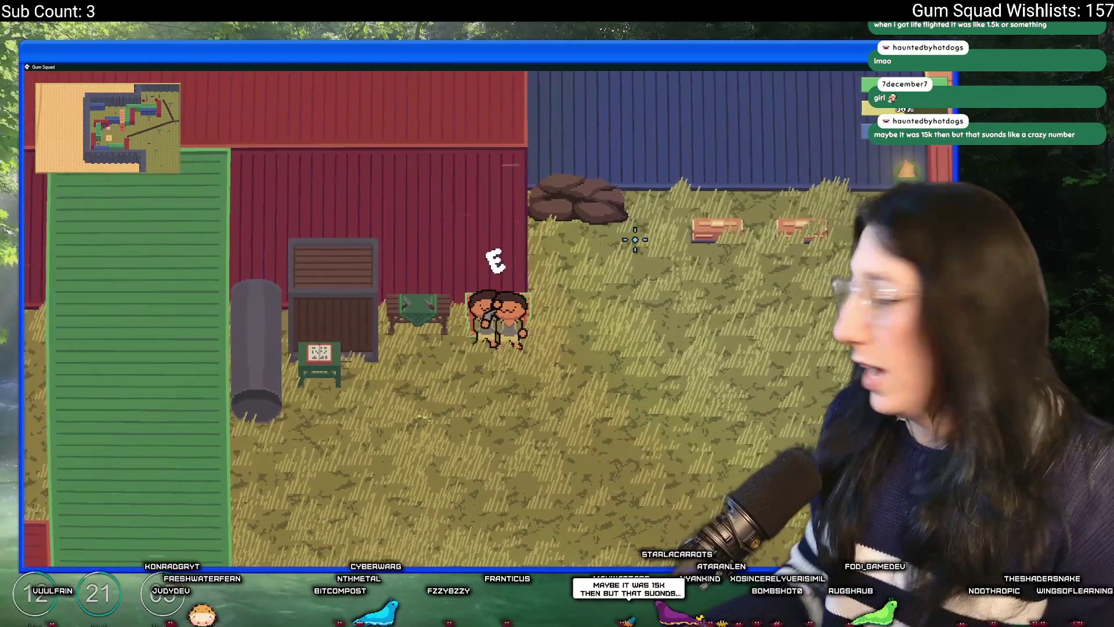
{"action": "key", "text": "s"}
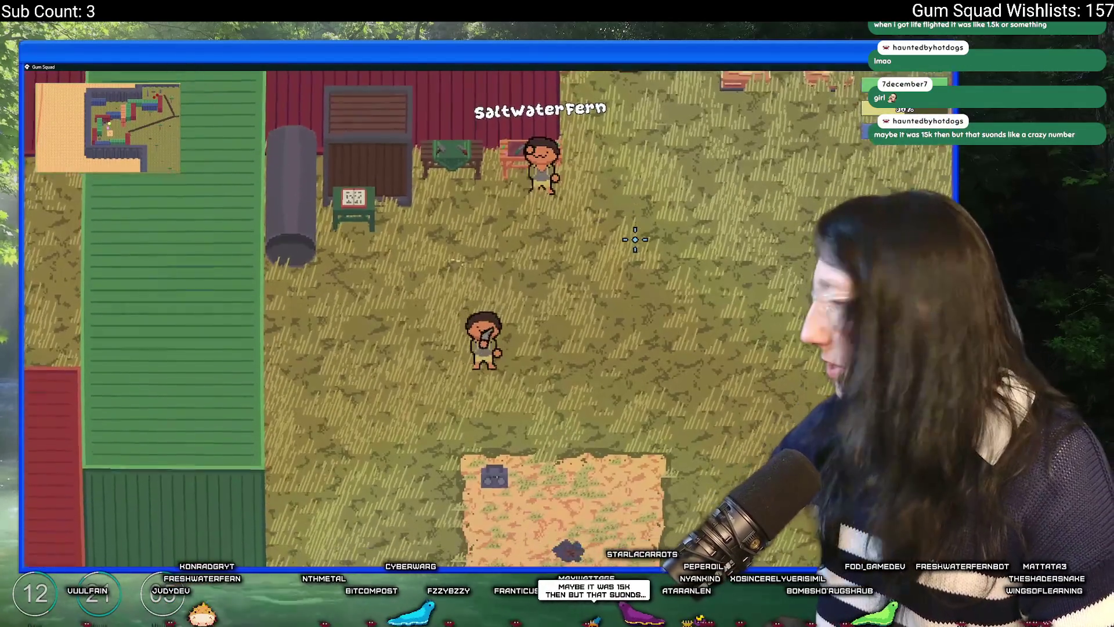
{"action": "key", "text": "w"}
{"action": "key", "text": "e"}
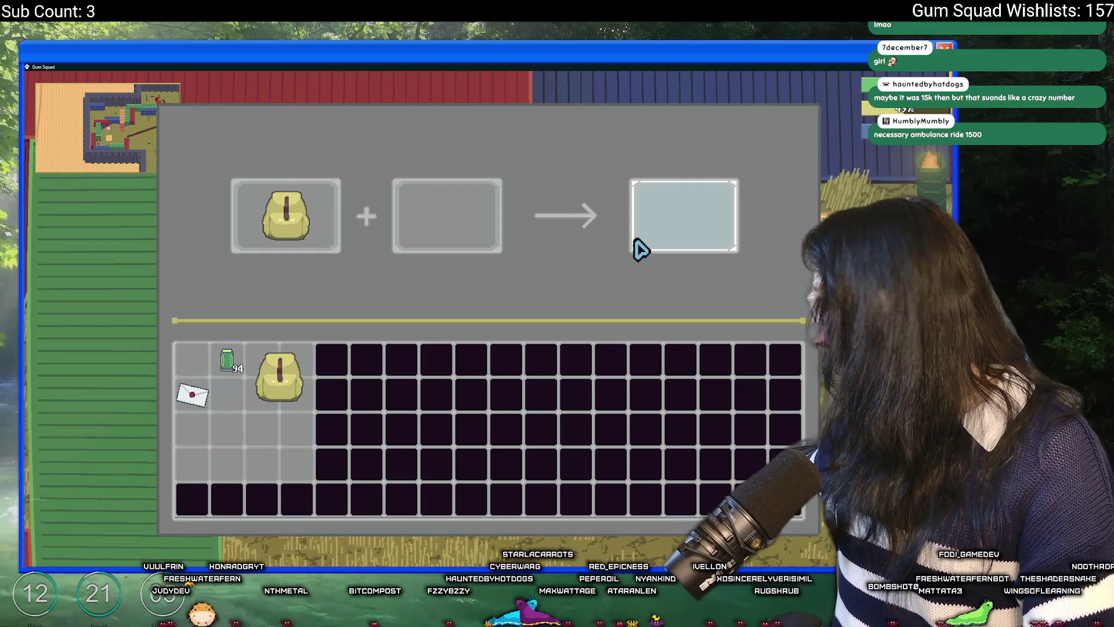
Toggle the workbench crafting panel closed and open again, then quit the game with Escape
{"action": "key", "text": "e"}
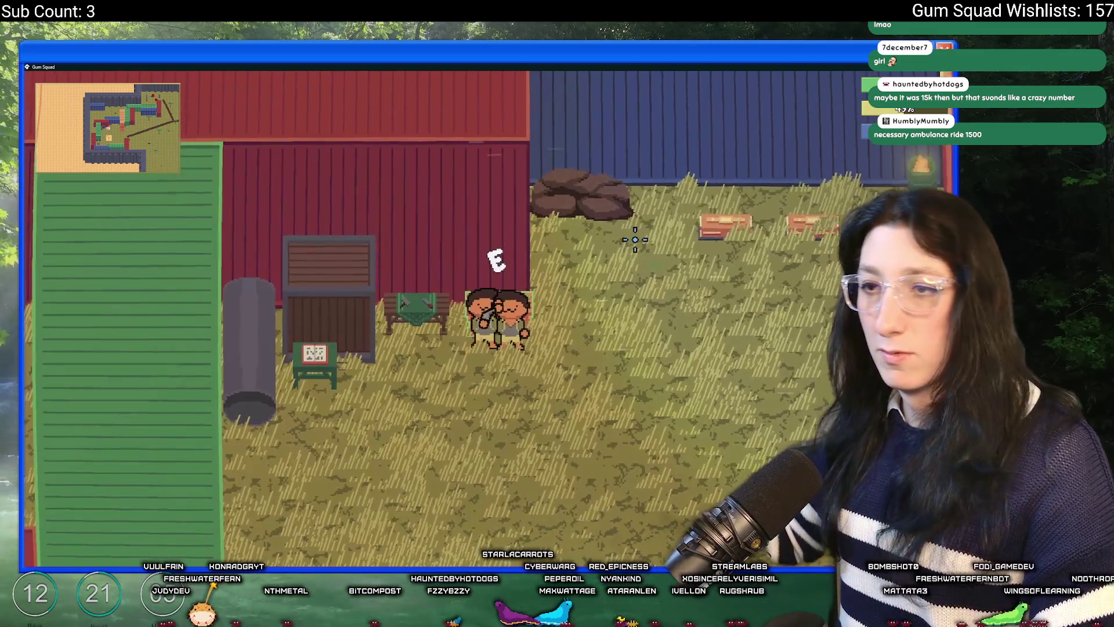
{"action": "key", "text": "e"}
{"action": "key", "text": "e"}
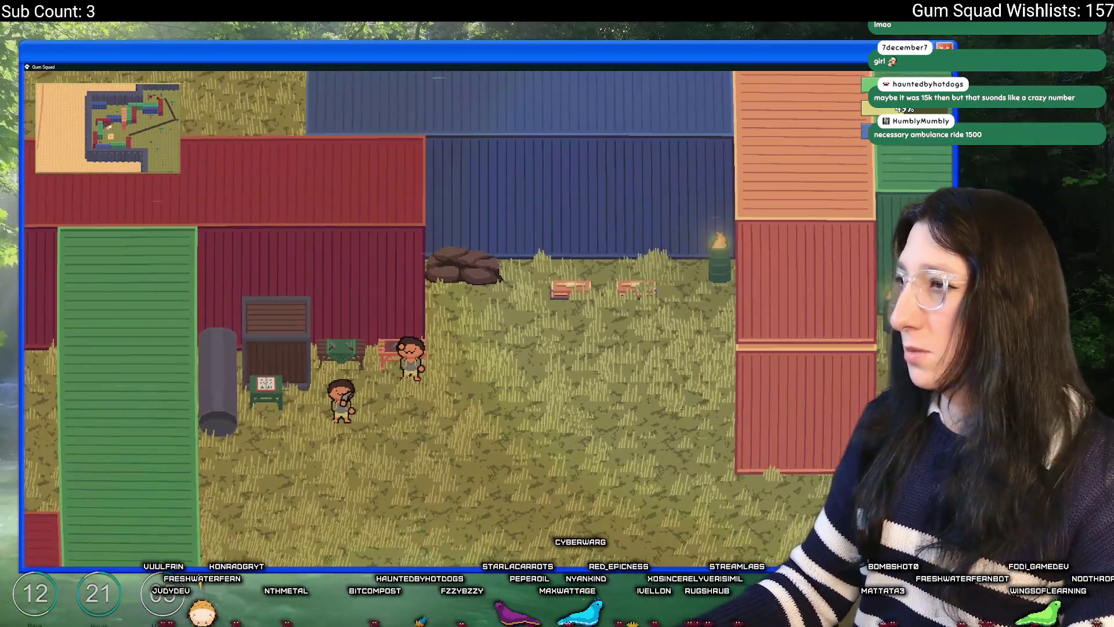
{"action": "key", "text": "Escape"}
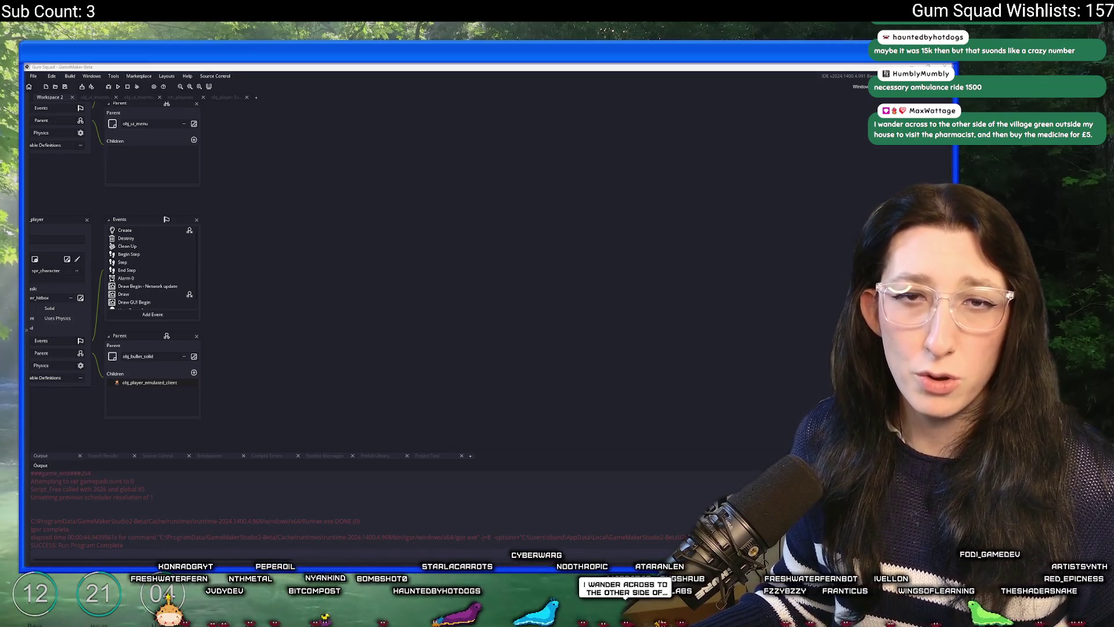
Switch to the Twitch dashboard, close the viewer's user card and focus the chat box
{"action": "key", "text": "alt+Tab"}
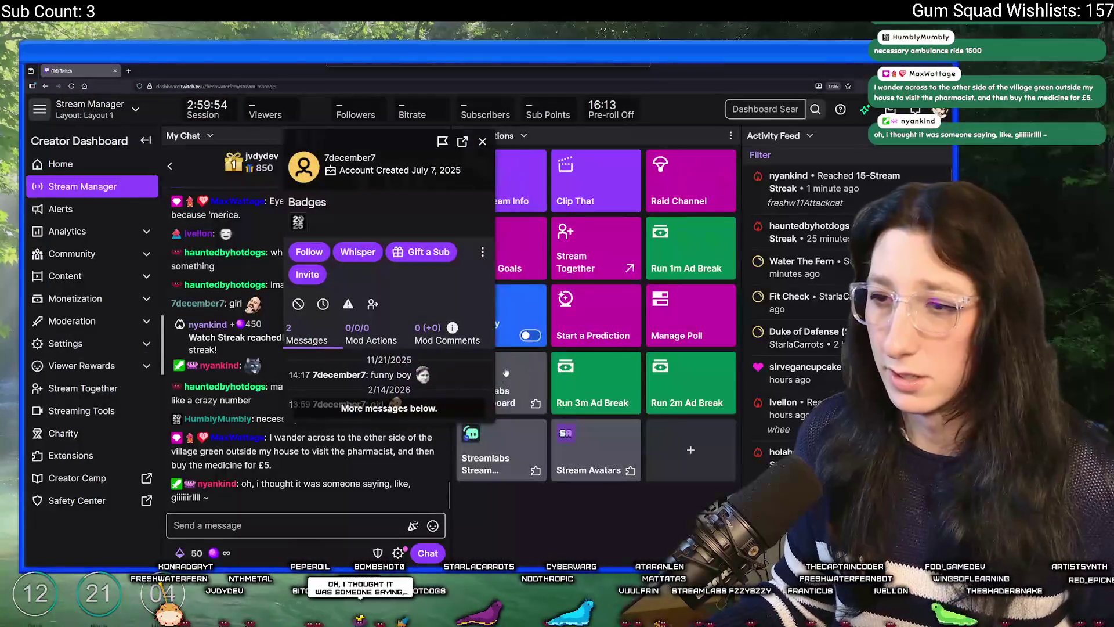
{"action": "scroll", "coordinate": [367, 384], "scroll_direction": "down", "scroll_amount": 2}
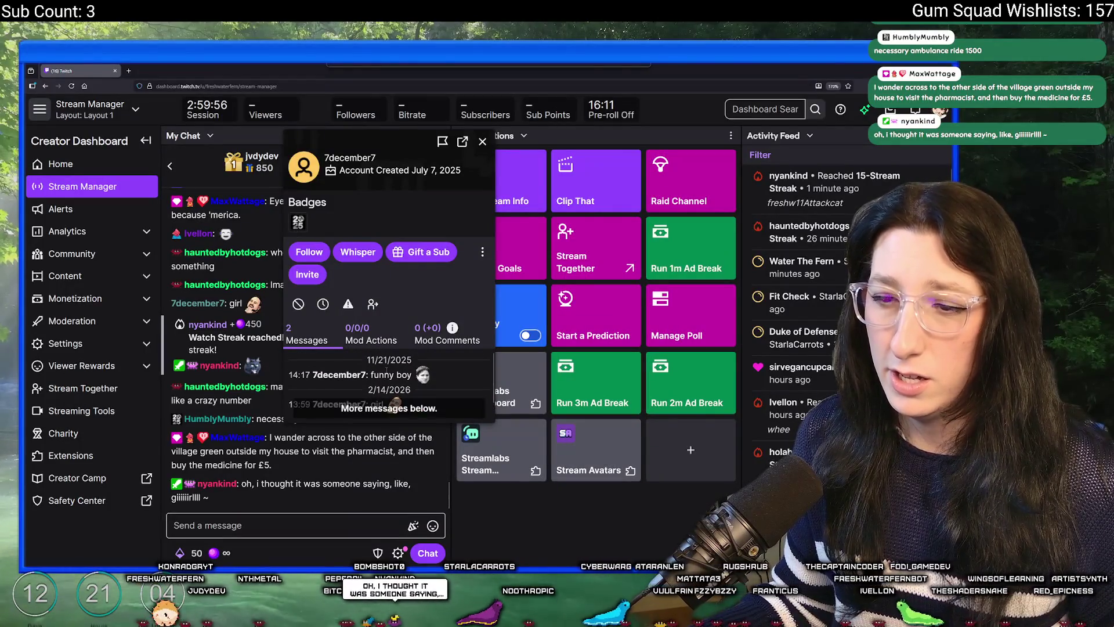
{"action": "left_click", "coordinate": [482, 141]}
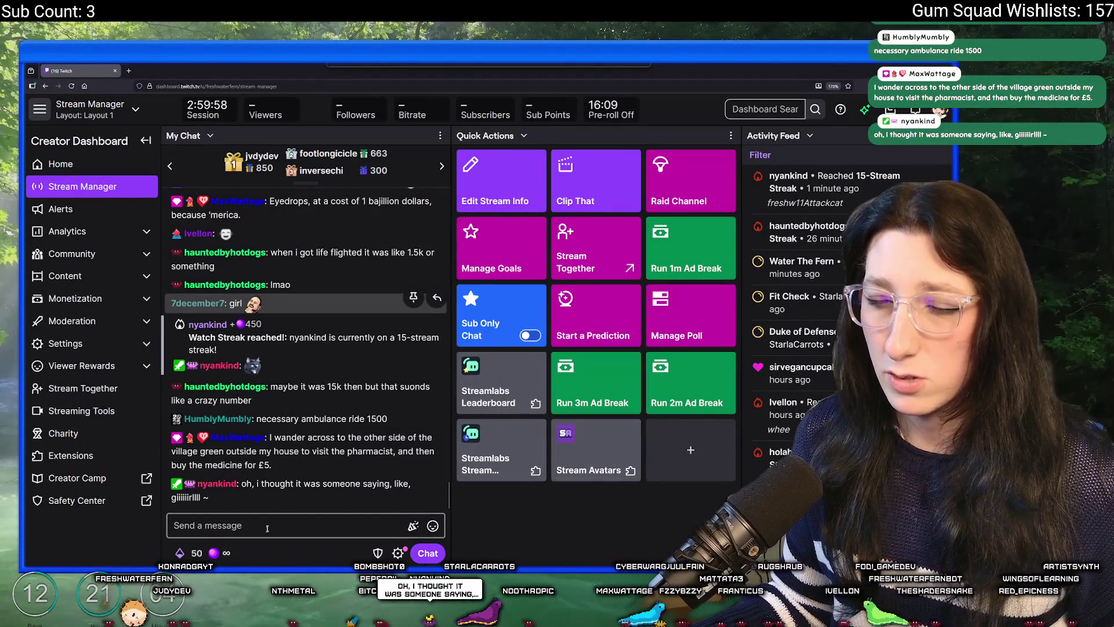
{"action": "left_click", "coordinate": [314, 524]}
{"action": "type", "text": "/timeouty"}
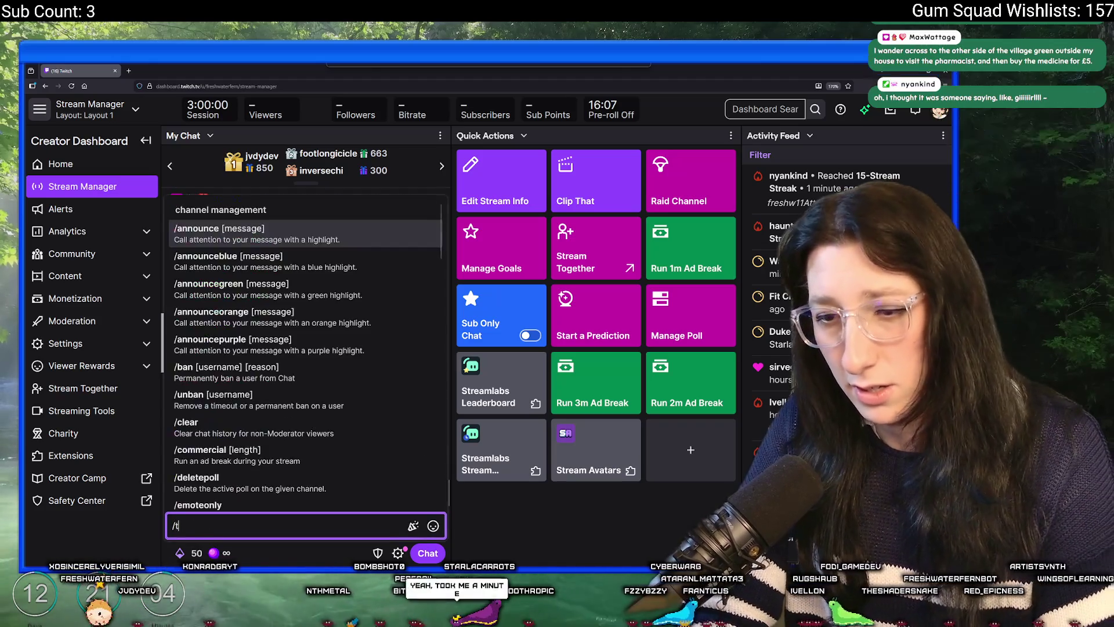
{"action": "key", "text": "BackSpace"}
{"action": "key", "text": "BackSpace"}
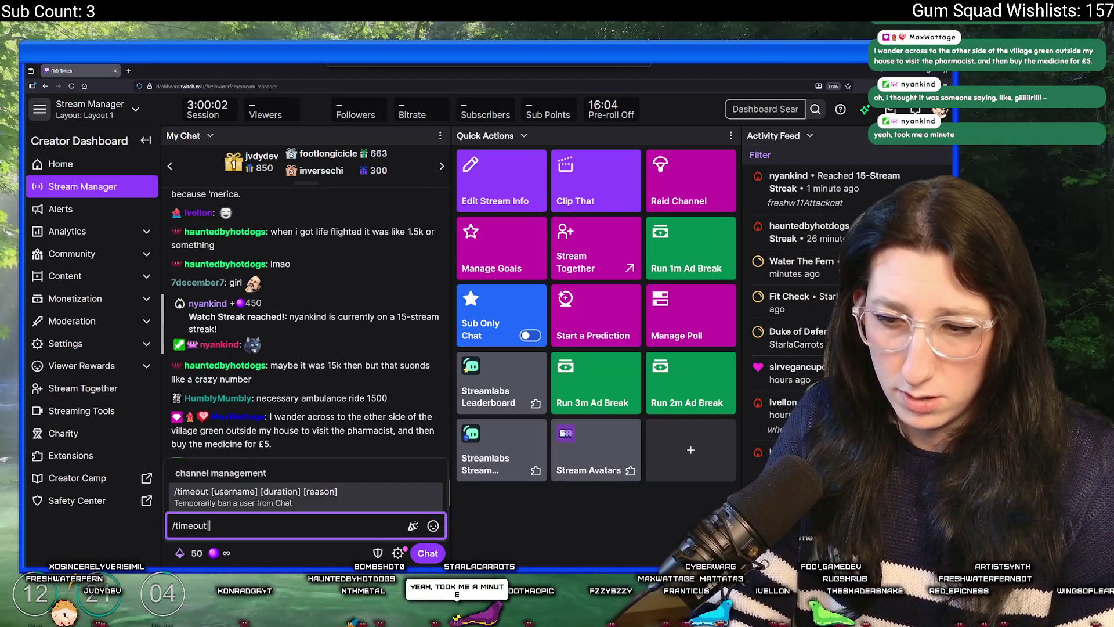
{"action": "key", "text": "BackSpace"}
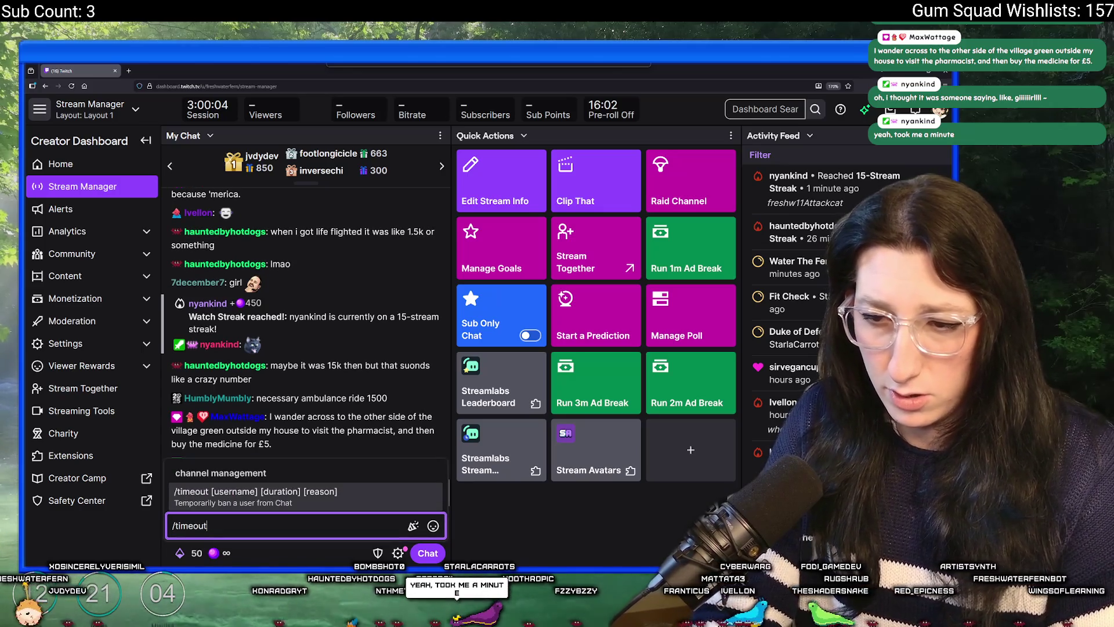
{"action": "type", "text": "5"}
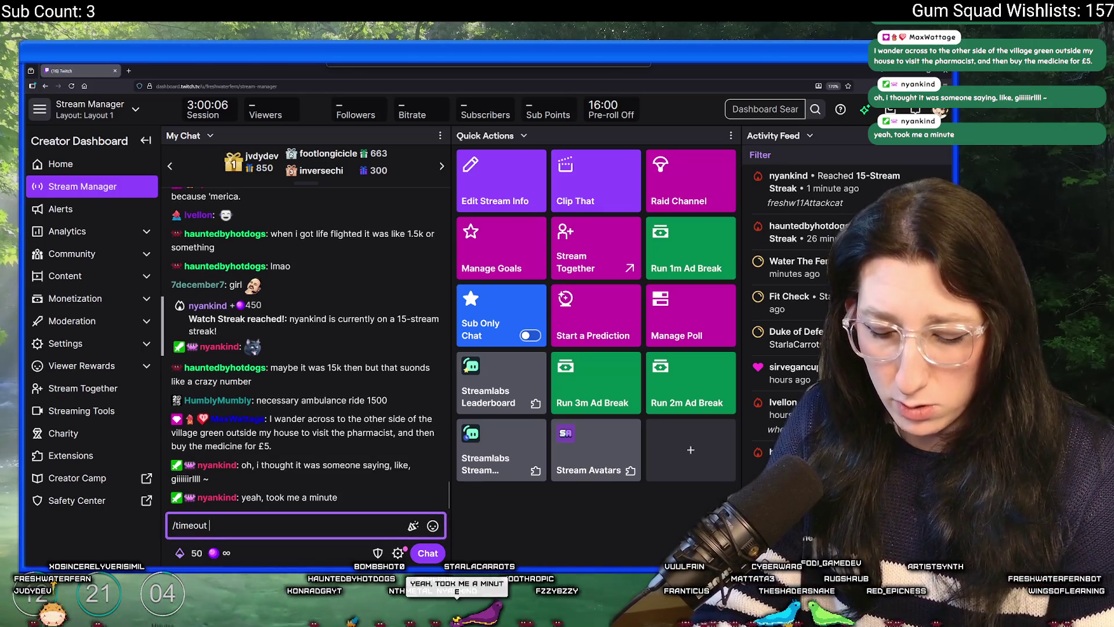
{"action": "type", "text": "7d"}
{"action": "key", "text": "ctrl+a"}
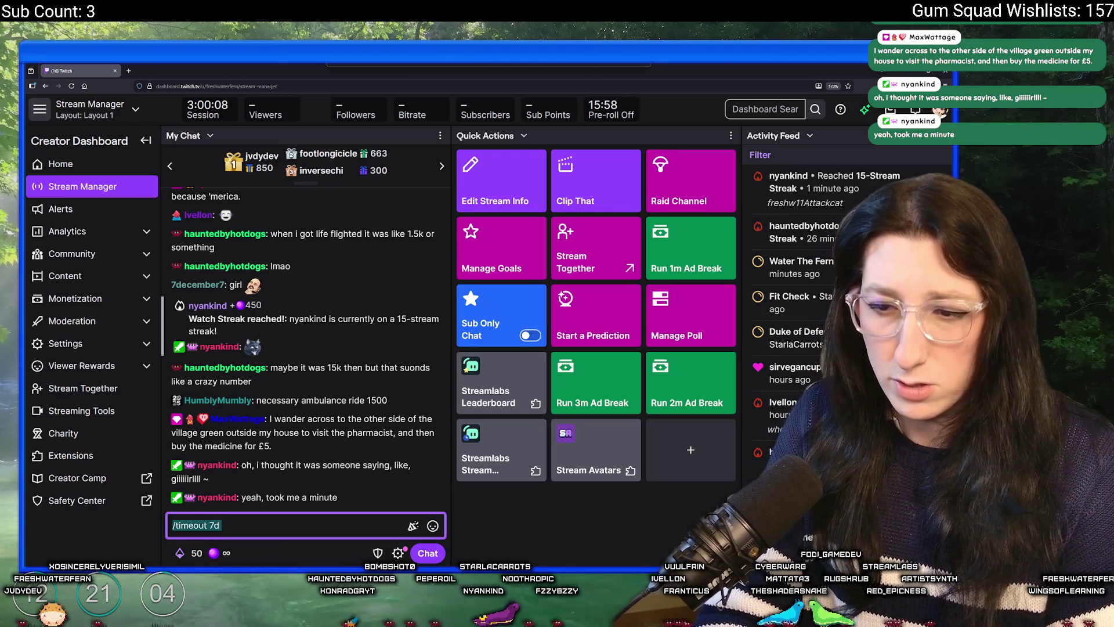
{"action": "key", "text": "BackSpace"}
{"action": "type", "text": "/"}
{"action": "type", "text": "timeout "}
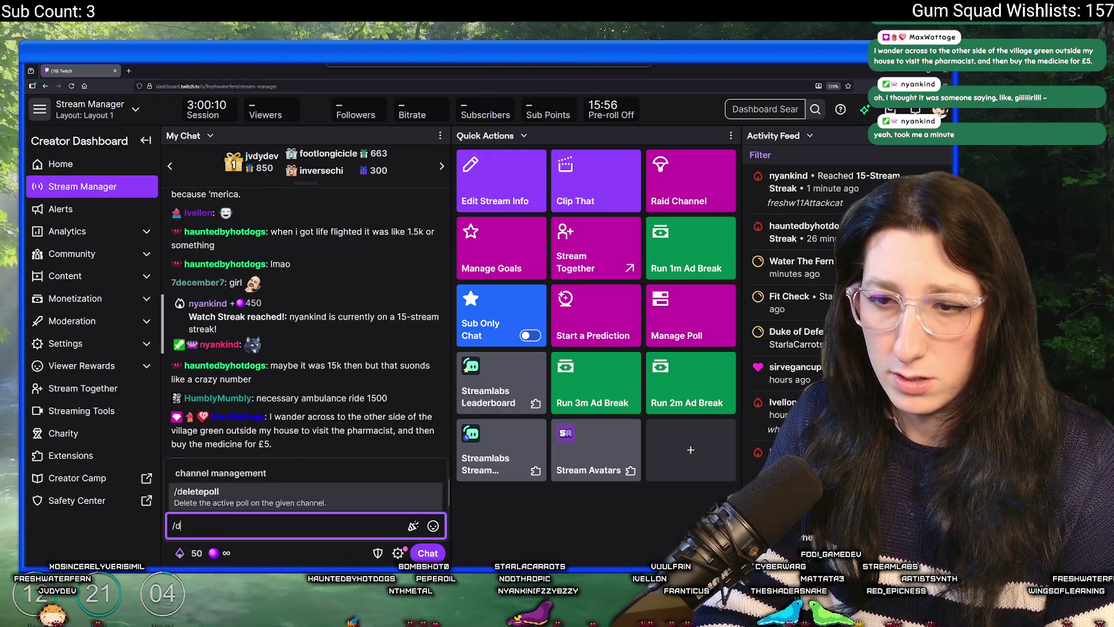
{"action": "type", "text": "7december78"}
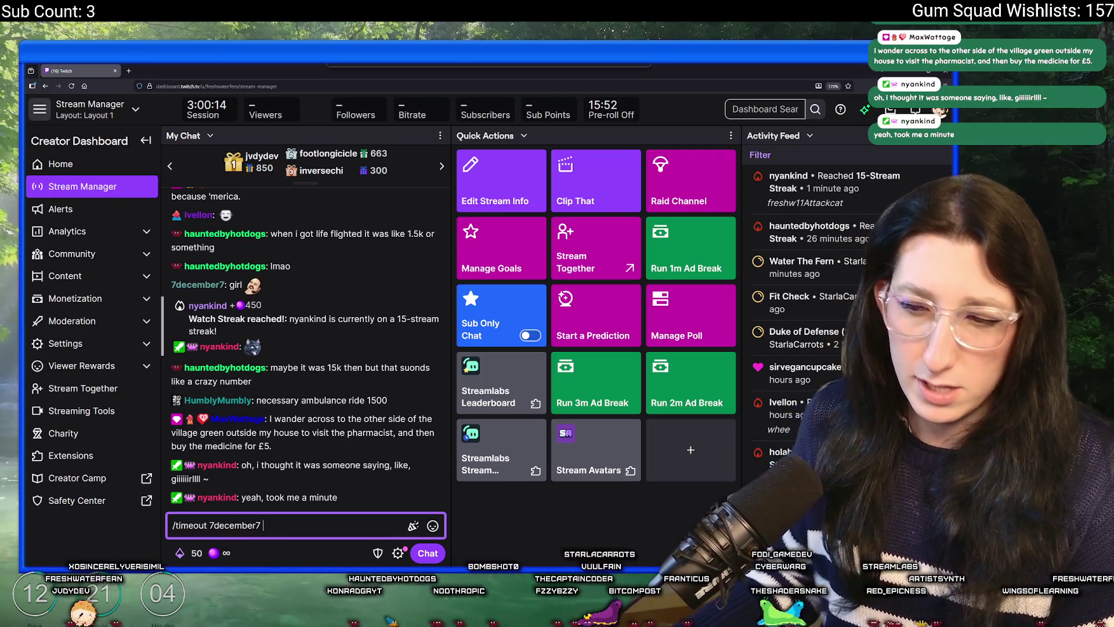
{"action": "key", "text": "ctrl+a"}
{"action": "key", "text": "BackSpace"}
{"action": "type", "text": "/time"}
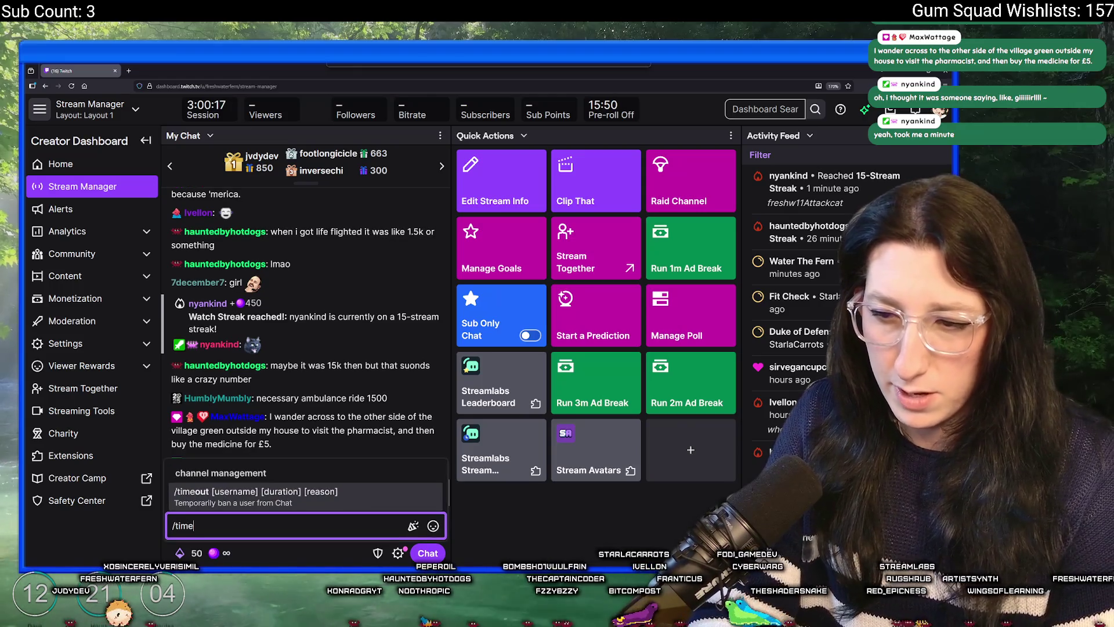
{"action": "key", "text": "ctrl+a"}
{"action": "key", "text": "BackSpace"}
{"action": "type", "text": "/timeout 7december7 "}
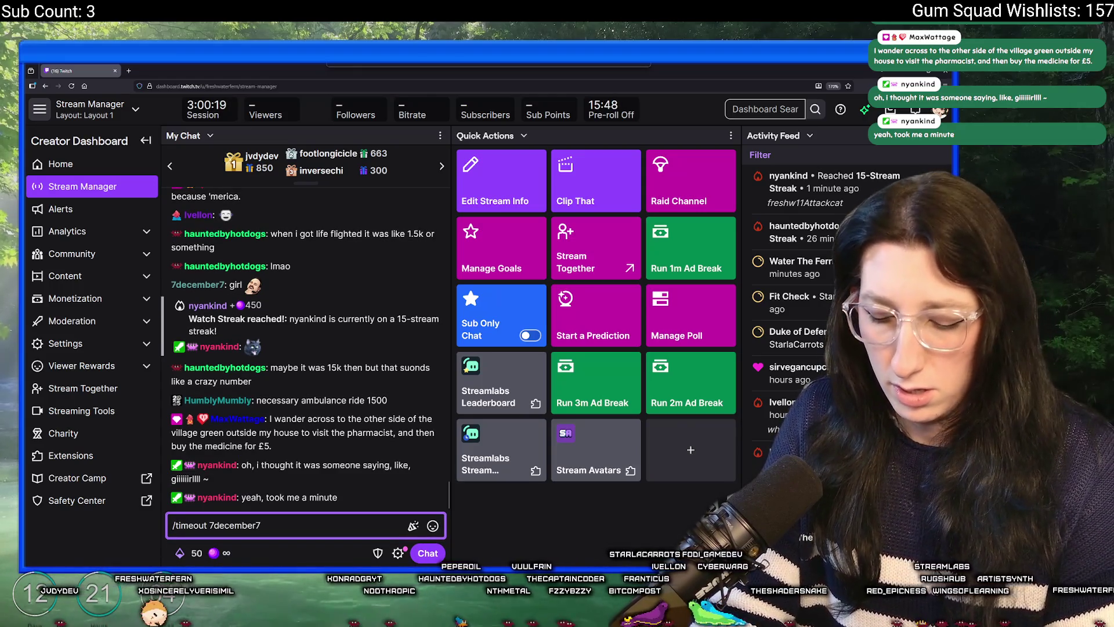
{"action": "type", "text": "99999999999999999999"}
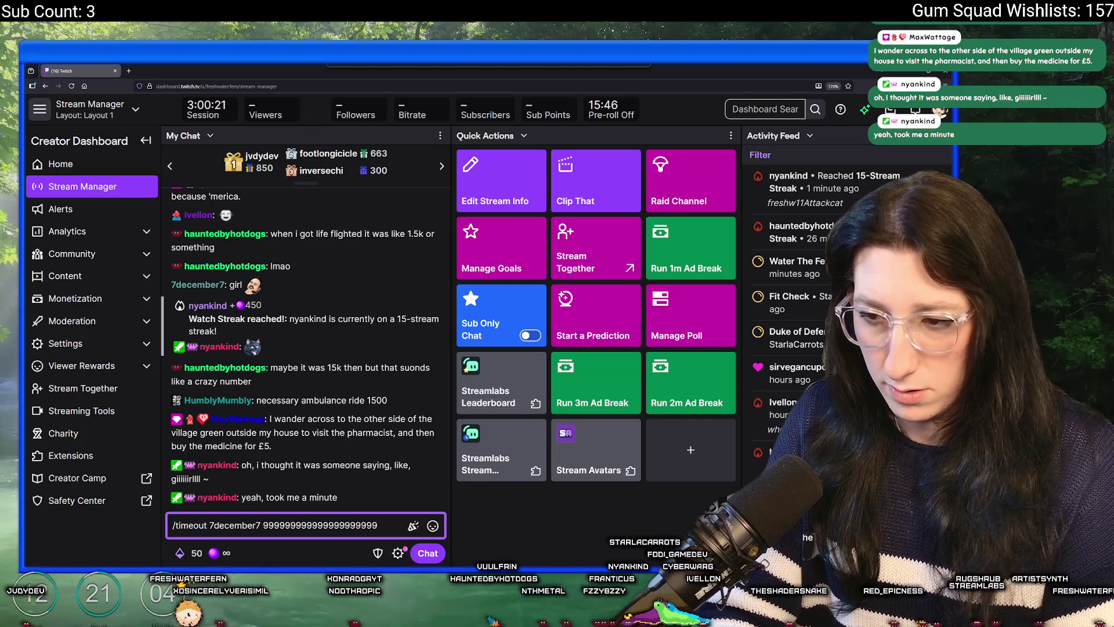
{"action": "key", "text": "Return"}
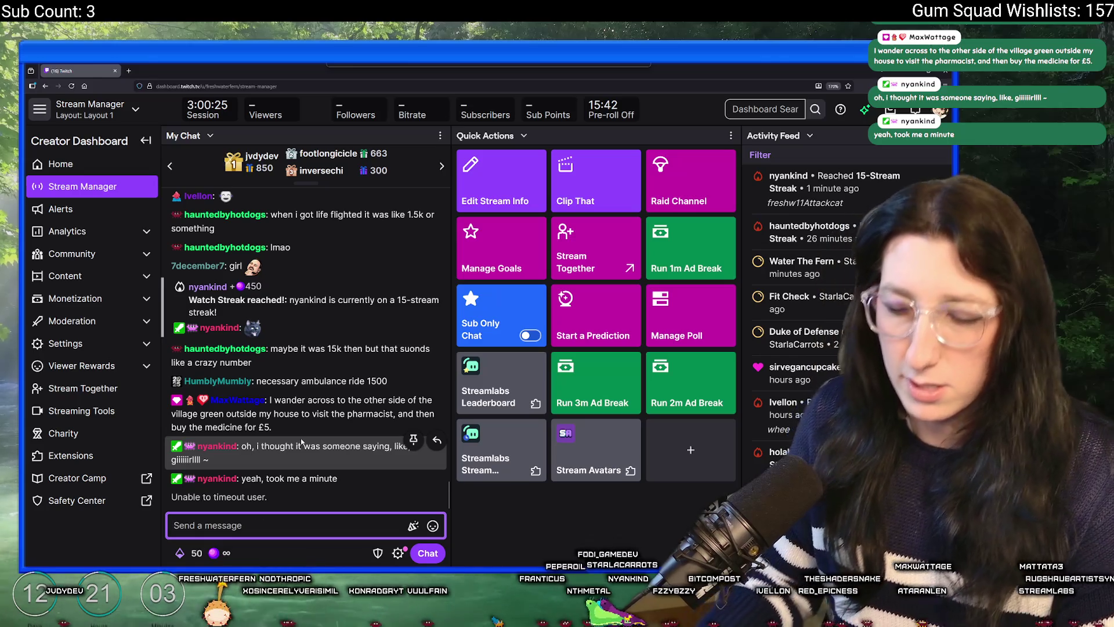
Retry the timeout with durations 9999999 and then 10d after invalid-duration errors
{"action": "key", "text": "Up"}
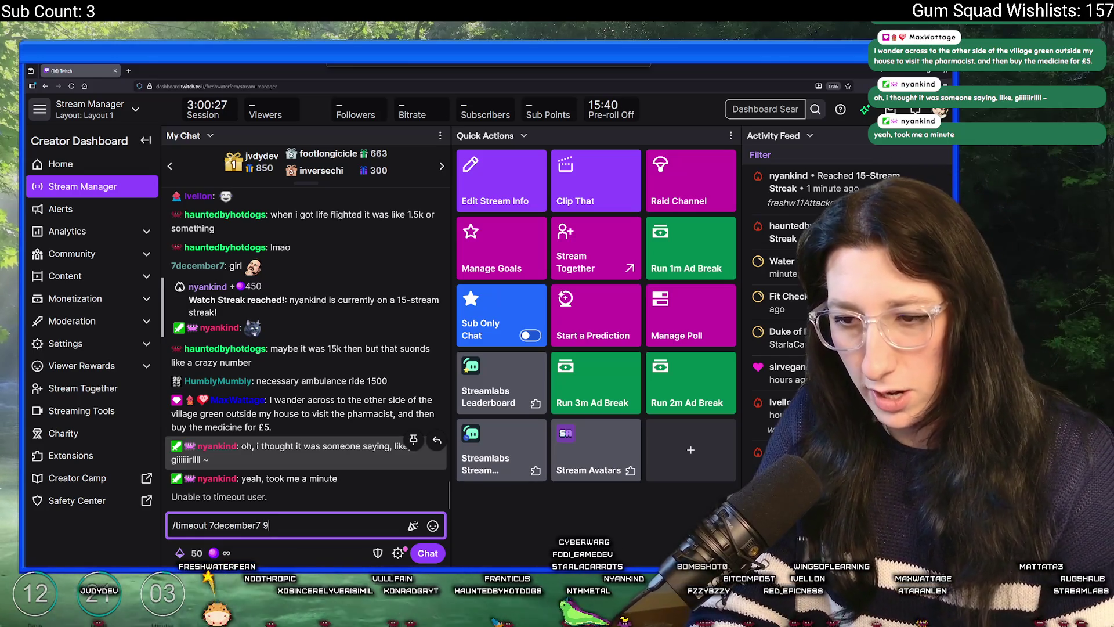
{"action": "type", "text": "9999999"}
{"action": "key", "text": "Return"}
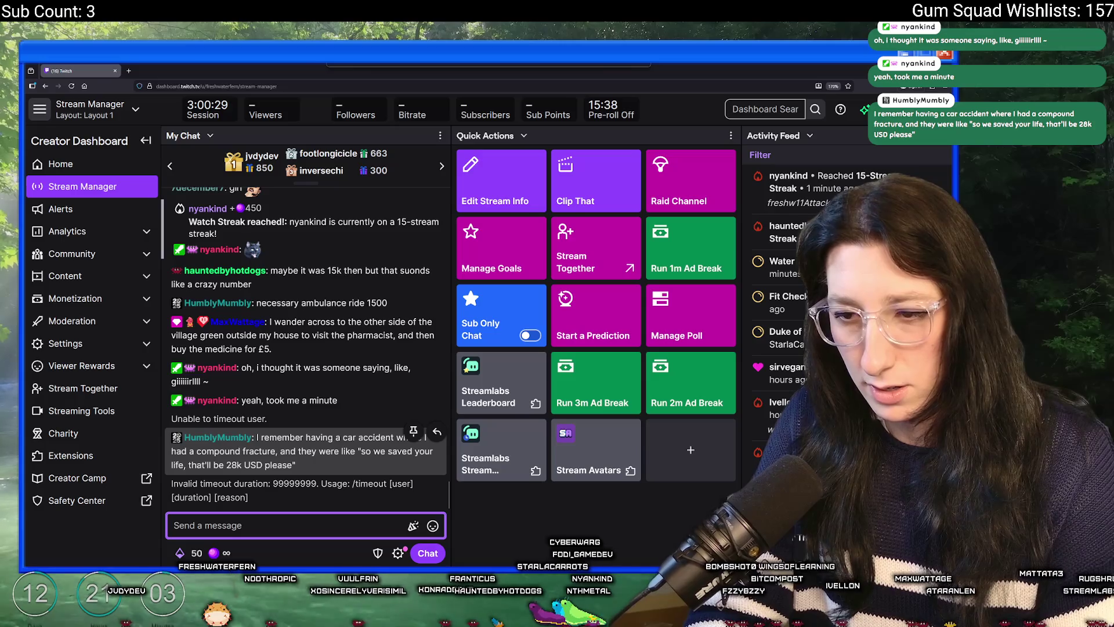
{"action": "type", "text": "/timeout "}
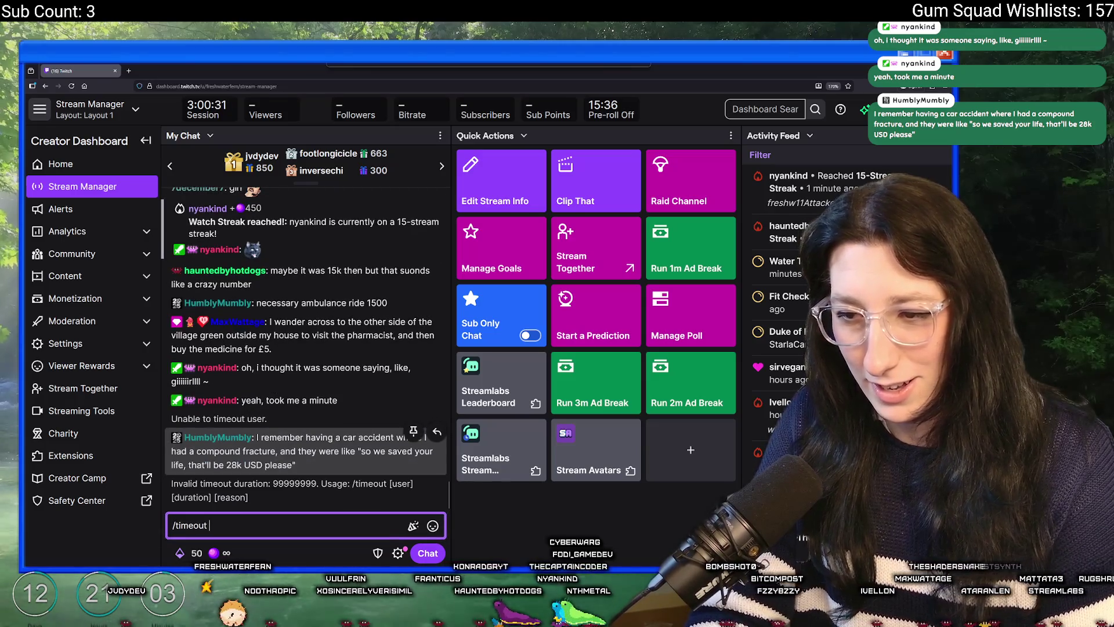
{"action": "type", "text": "7december7 "}
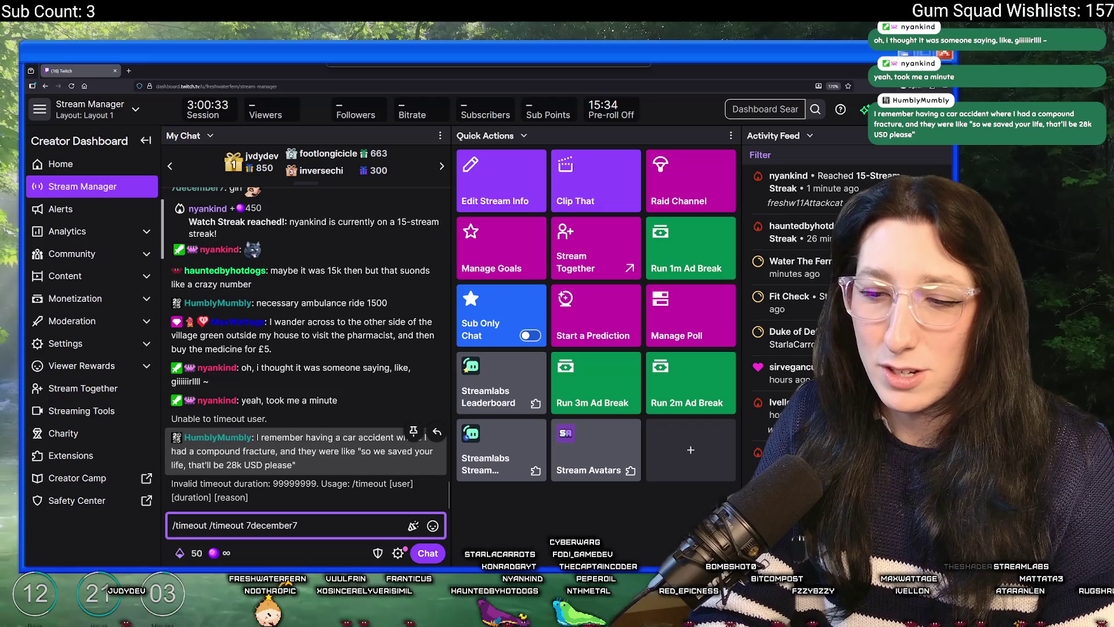
{"action": "type", "text": "9999999 10"}
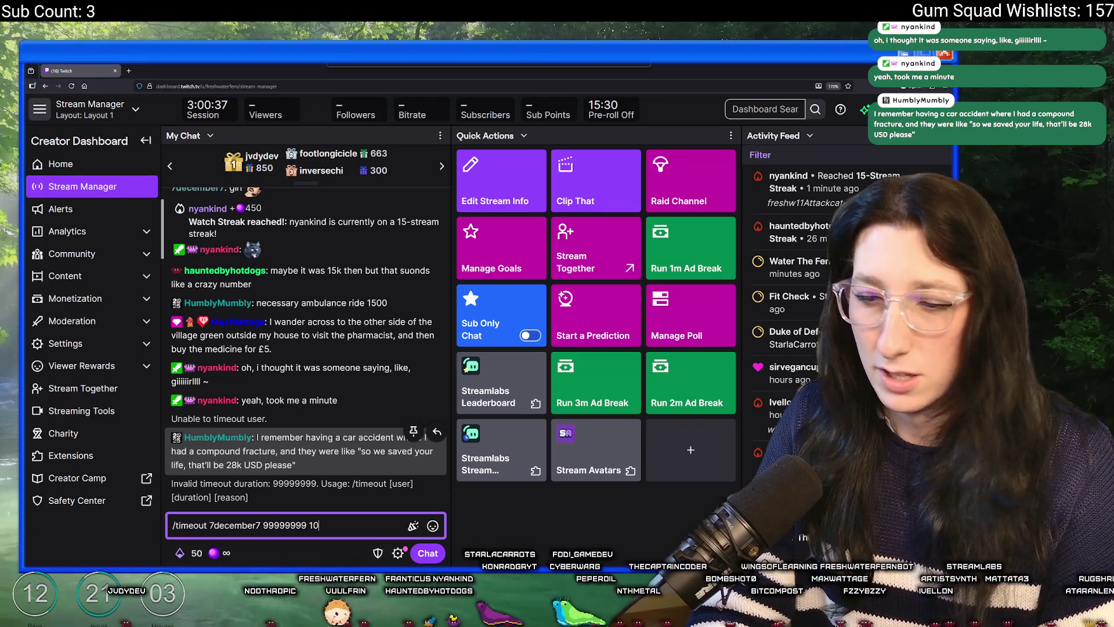
{"action": "type", "text": "d"}
{"action": "key", "text": "Return"}
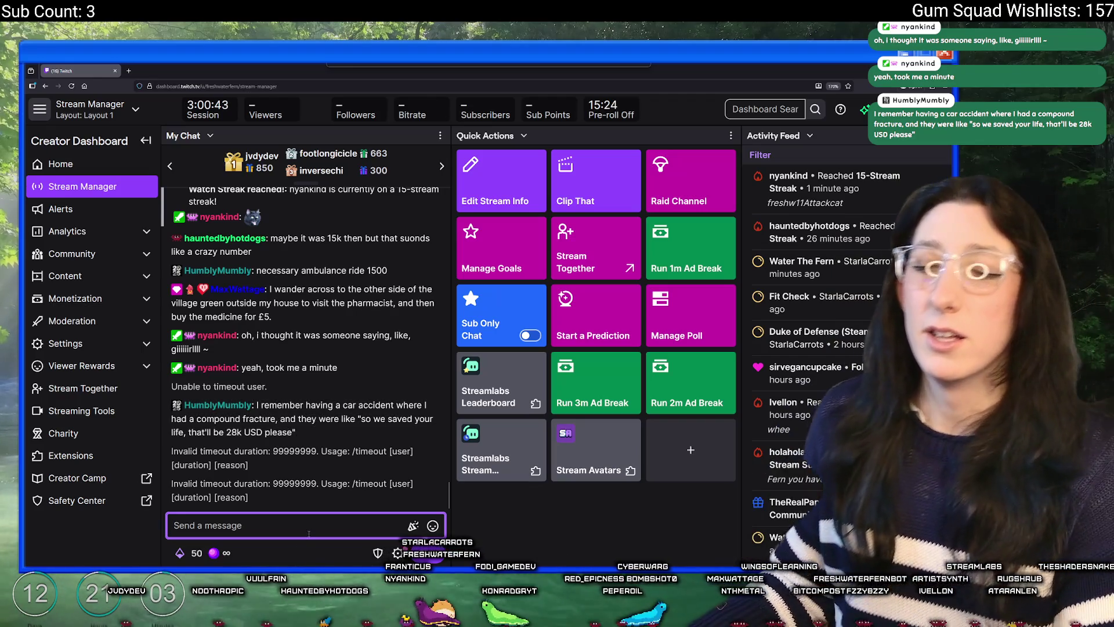
Issue the final 999,999-second timeout with the reason yuckie
{"action": "type", "text": "/timeout 7december7 "}
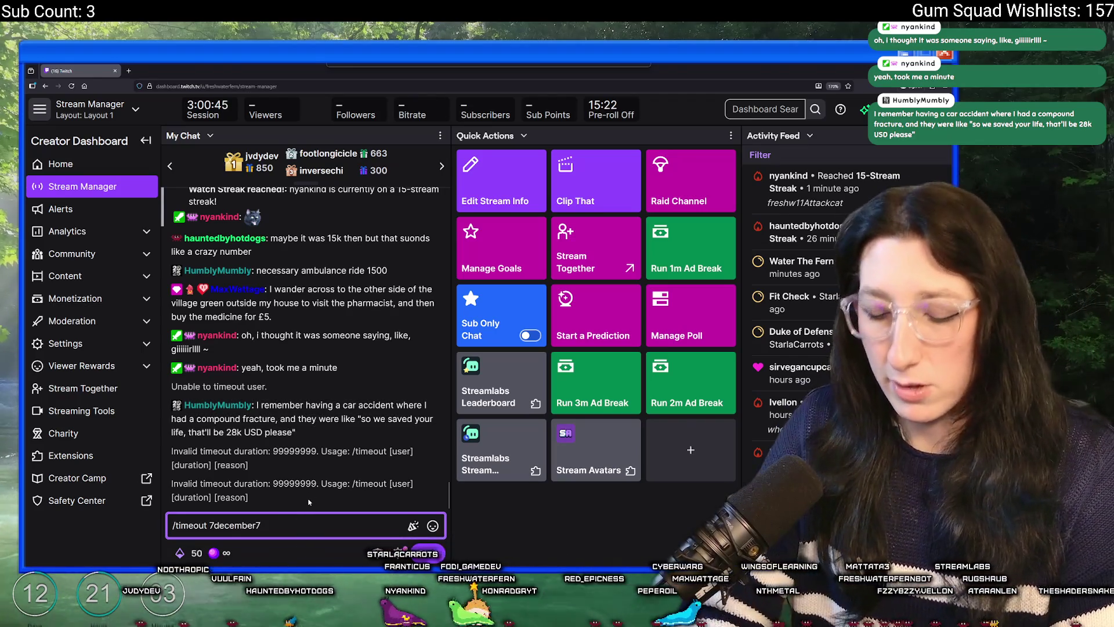
{"action": "type", "text": "9999"}
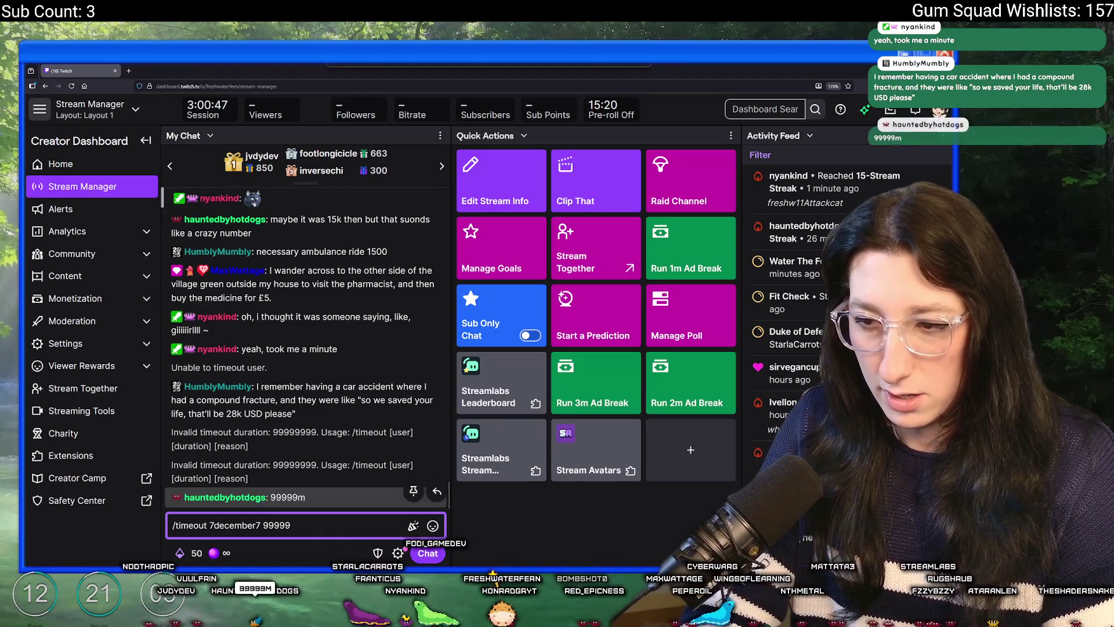
{"action": "type", "text": "9"}
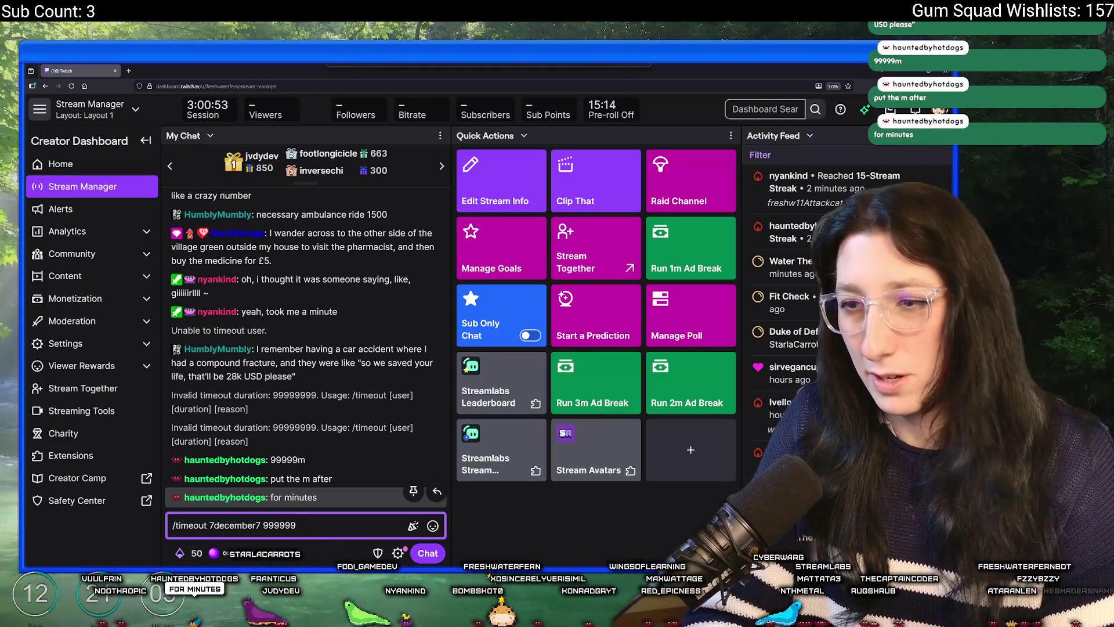
{"action": "type", "text": "f"}
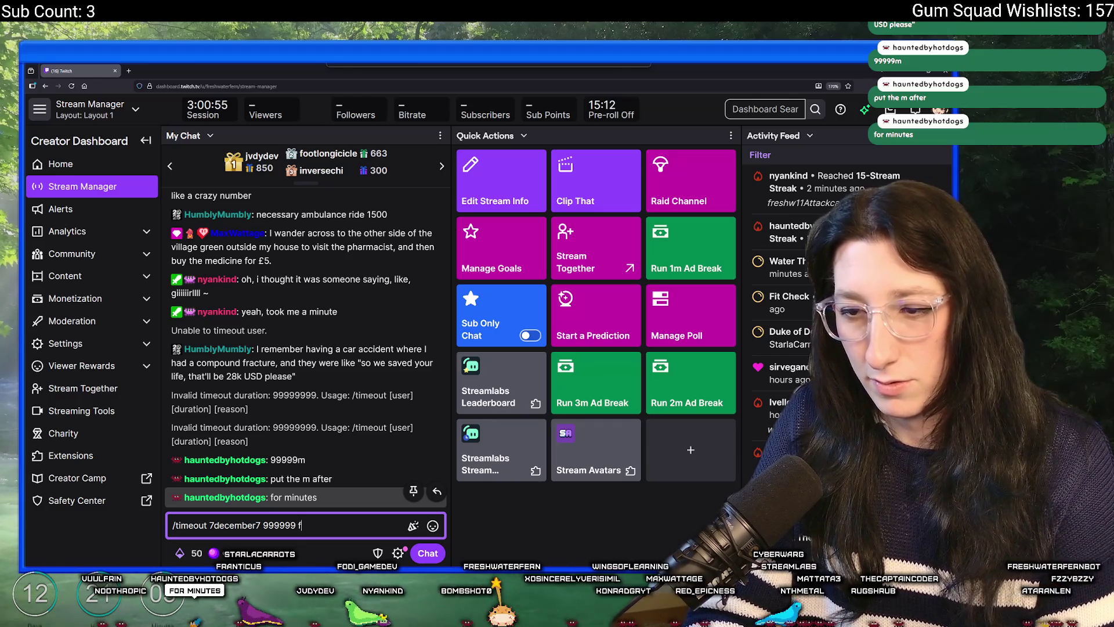
{"action": "type", "text": "xcuse"}
{"action": "key", "text": "ctrl+a"}
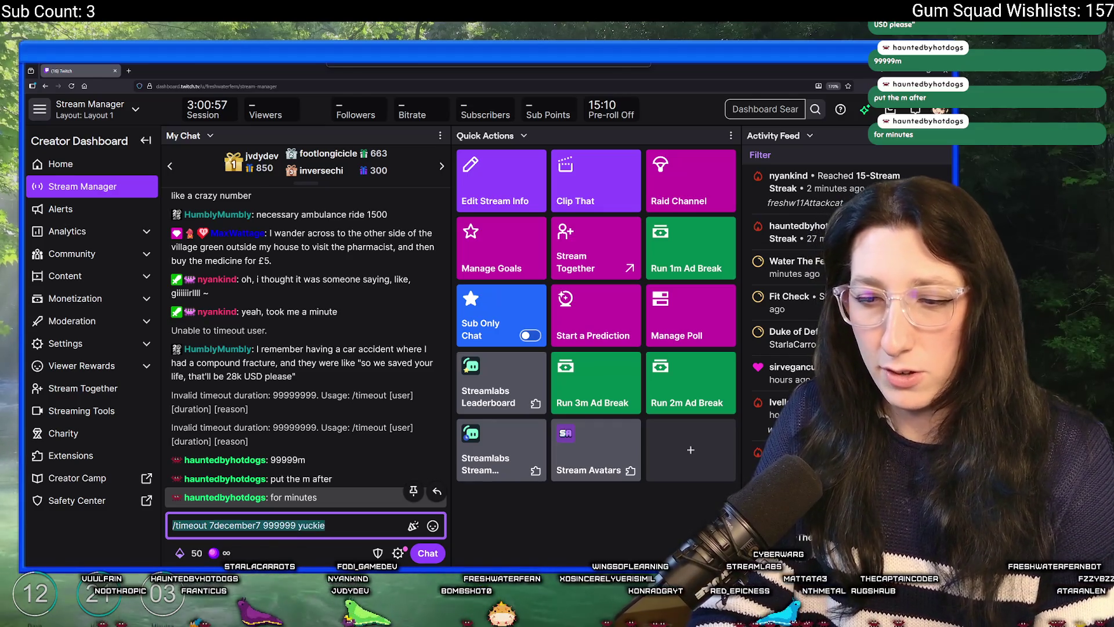
{"action": "key", "text": "BackSpace"}
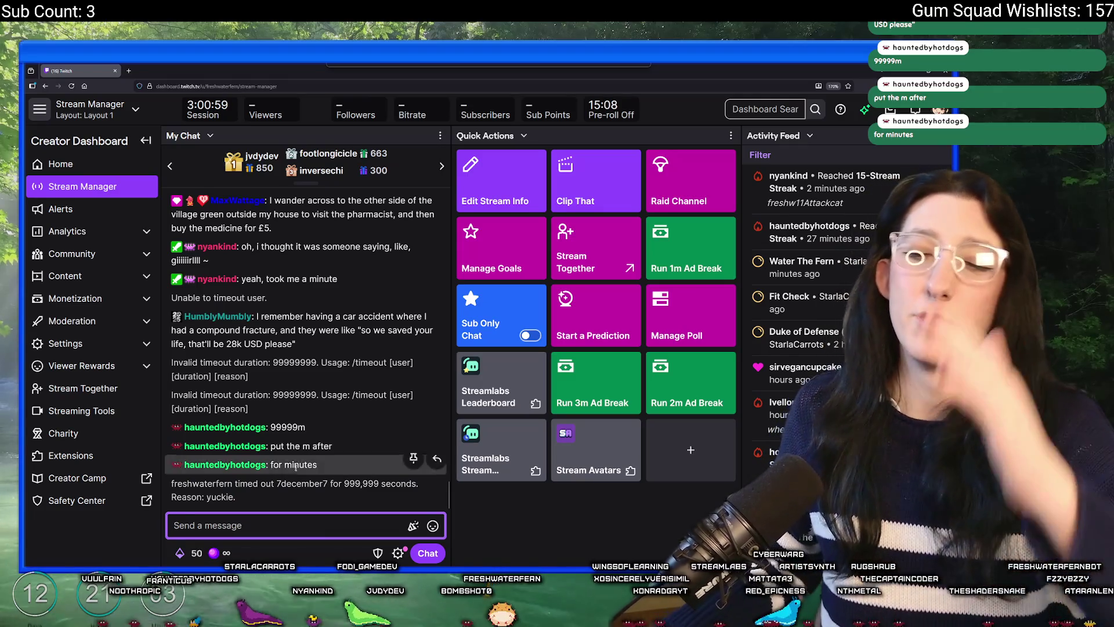
Switch to GameMaker and launch Calculator through a Windows search for 'calc'
{"action": "mouse_move", "coordinate": [316, 118]}
{"action": "mouse_move", "coordinate": [259, 113]}
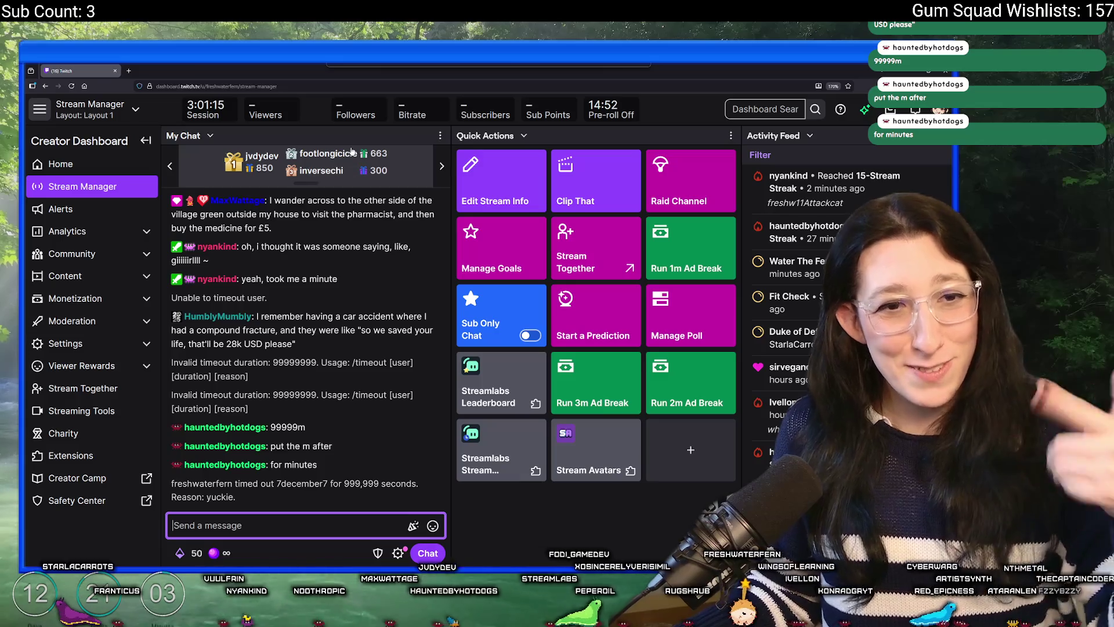
{"action": "key", "text": "alt+Tab"}
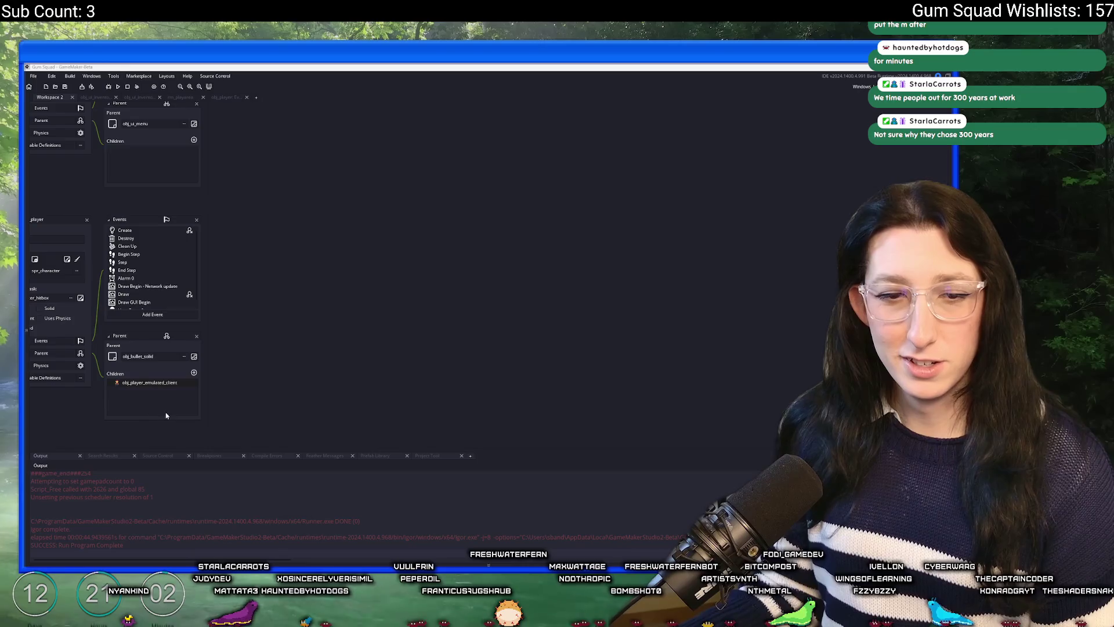
{"action": "key", "text": "super"}
{"action": "type", "text": "calculator"}
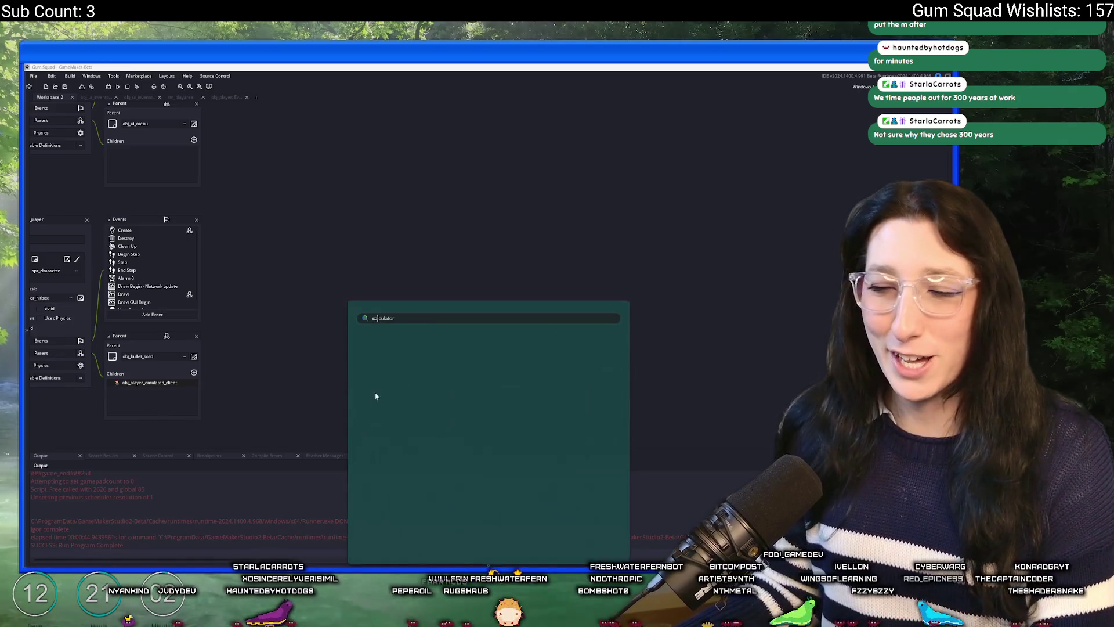
{"action": "left_click", "coordinate": [513, 280]}
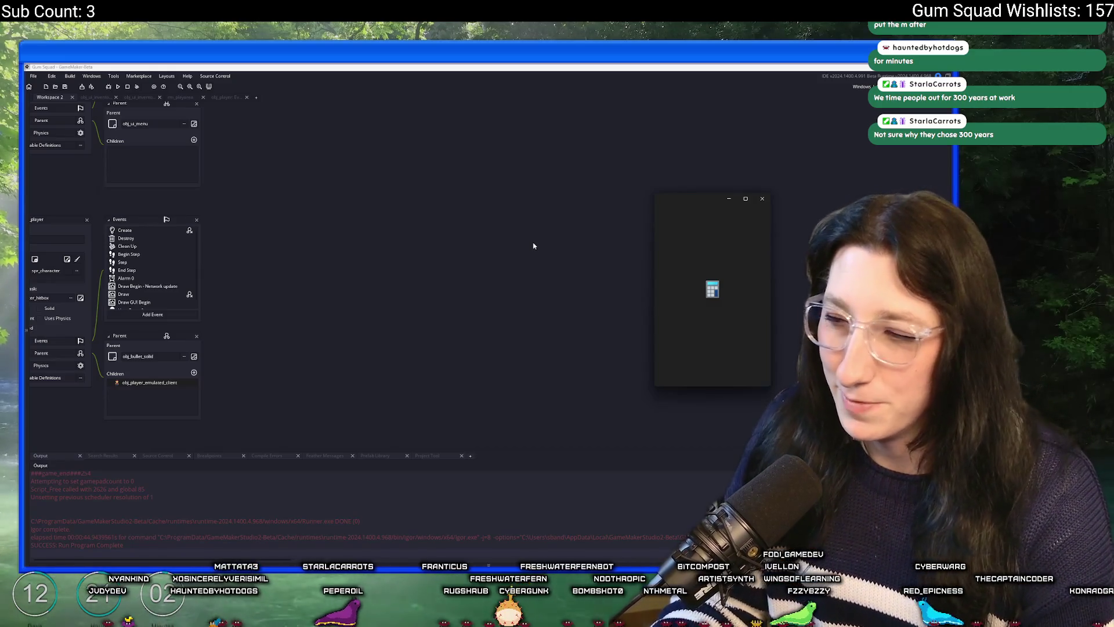
Divide 999999 by 60, 60 and 24 to get 11.57 days, then close Calculator
{"action": "type", "text": "999999 + 60 ="}
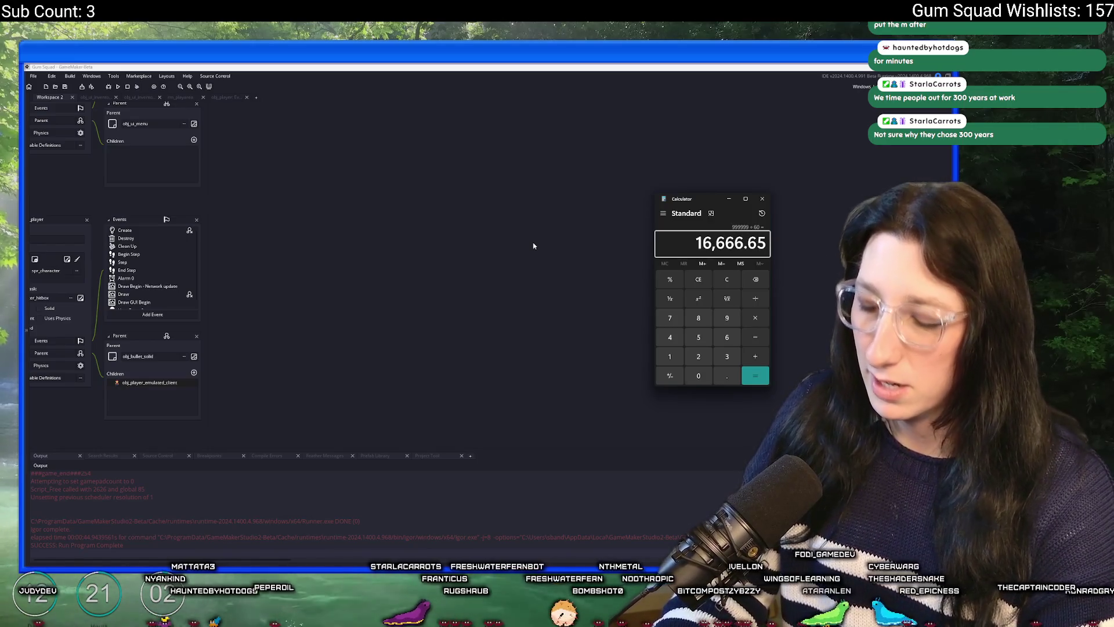
{"action": "key", "text": "slash"}
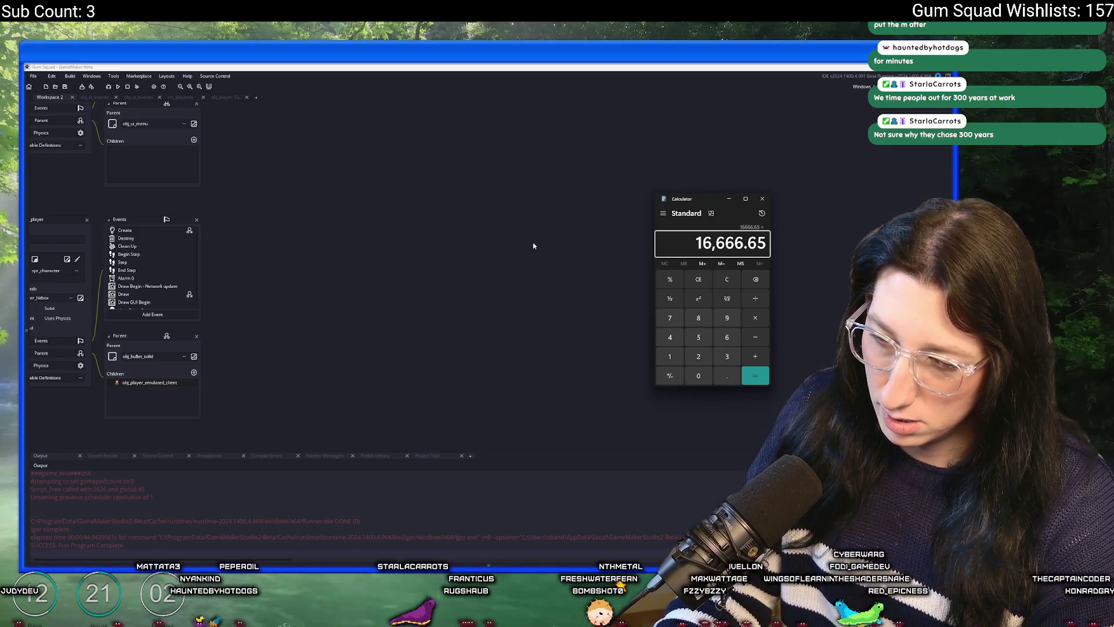
{"action": "type", "text": "60"}
{"action": "key", "text": "Return"}
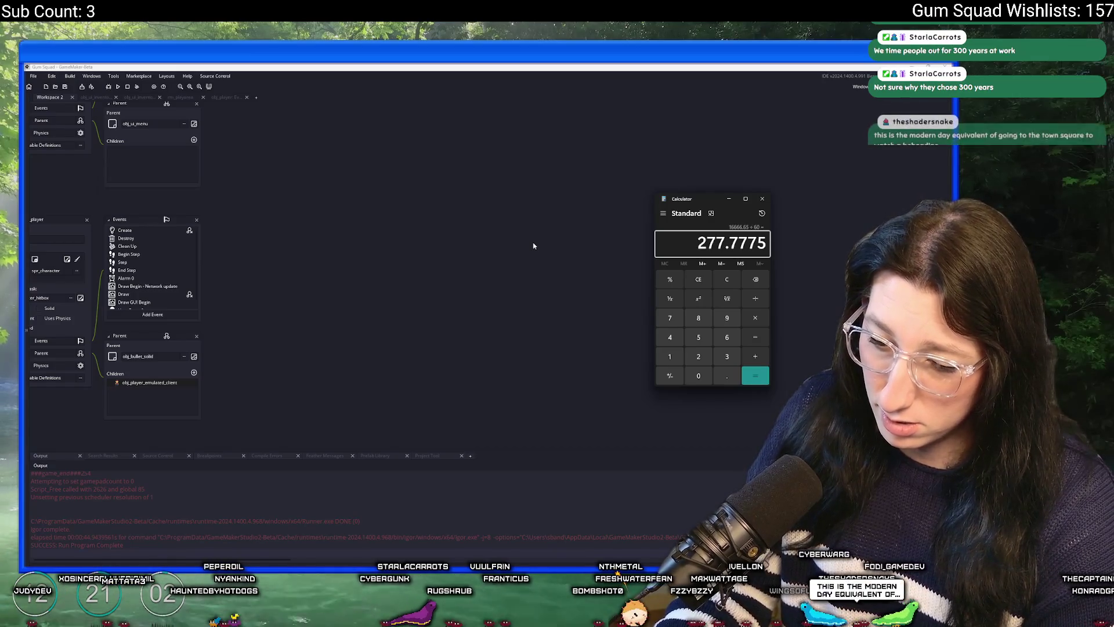
{"action": "key", "text": "slash"}
{"action": "type", "text": "24"}
{"action": "key", "text": "Return"}
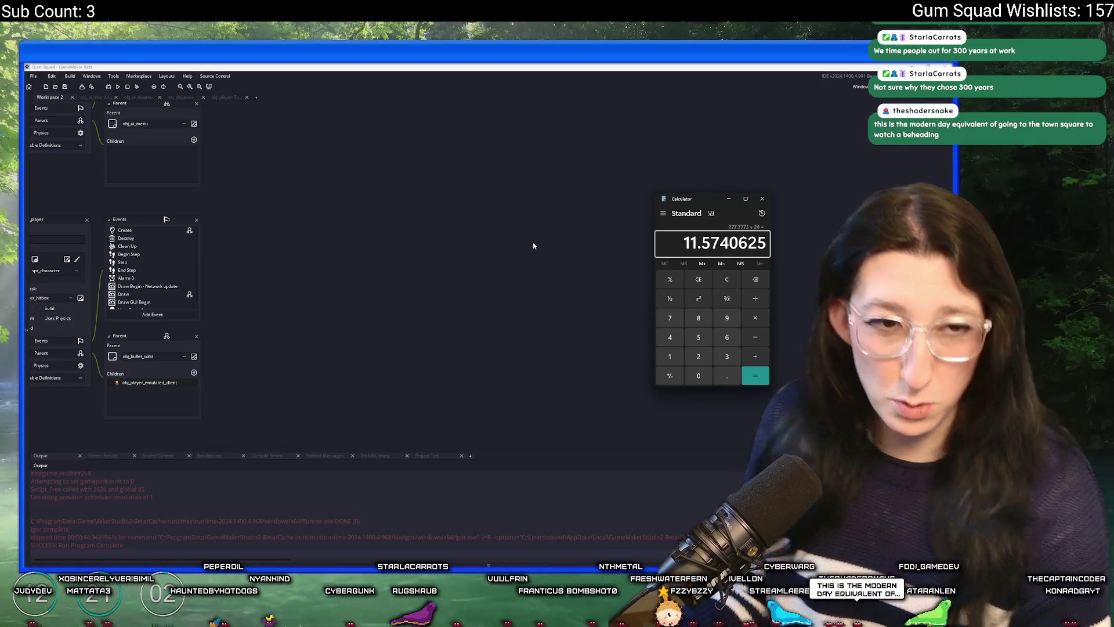
{"action": "left_click", "coordinate": [763, 199]}
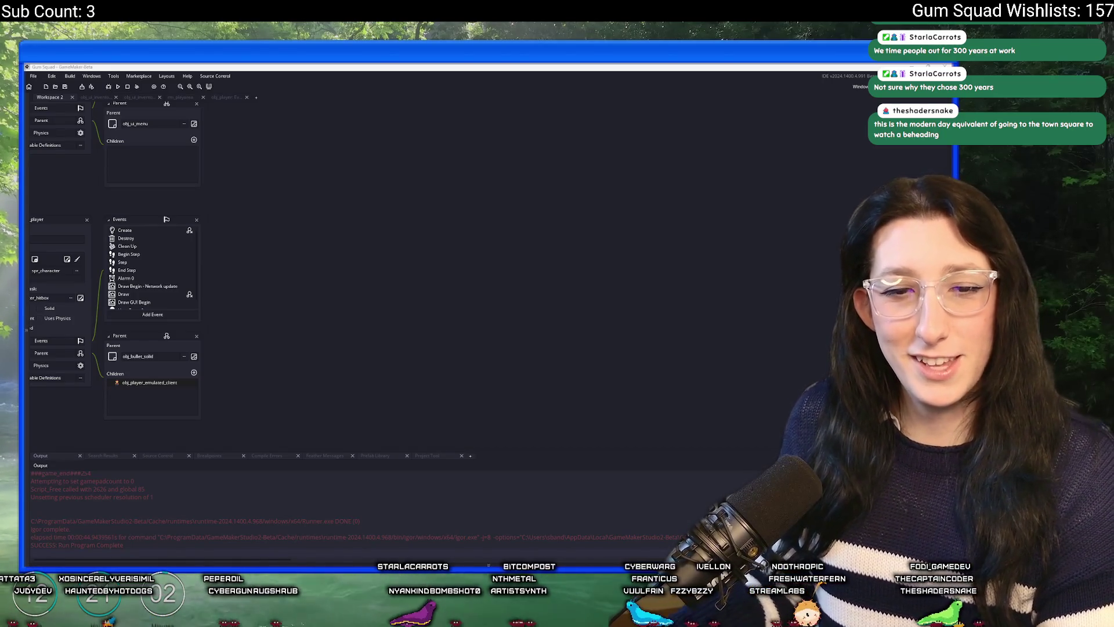
Search assets for 'shared' and open obj_ui_inventory_shared's Destroy event code
{"action": "left_click_drag", "start_coordinate": [189, 188], "coordinate": [286, 244]}
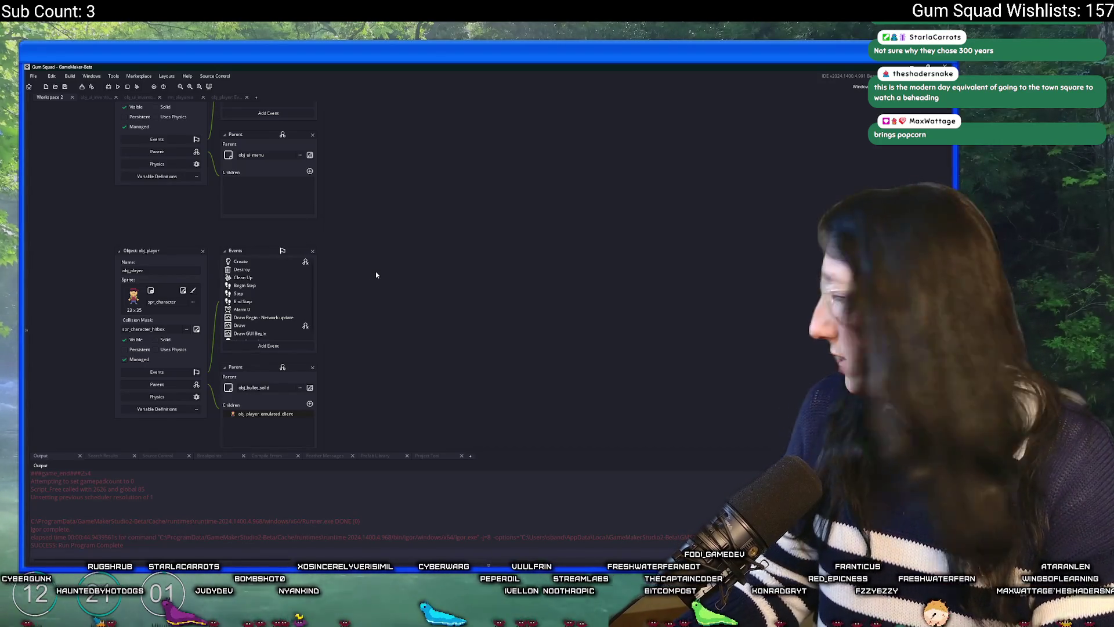
{"action": "left_click_drag", "start_coordinate": [398, 323], "coordinate": [410, 405]}
{"action": "key", "text": "ctrl+t"}
{"action": "type", "text": "share"}
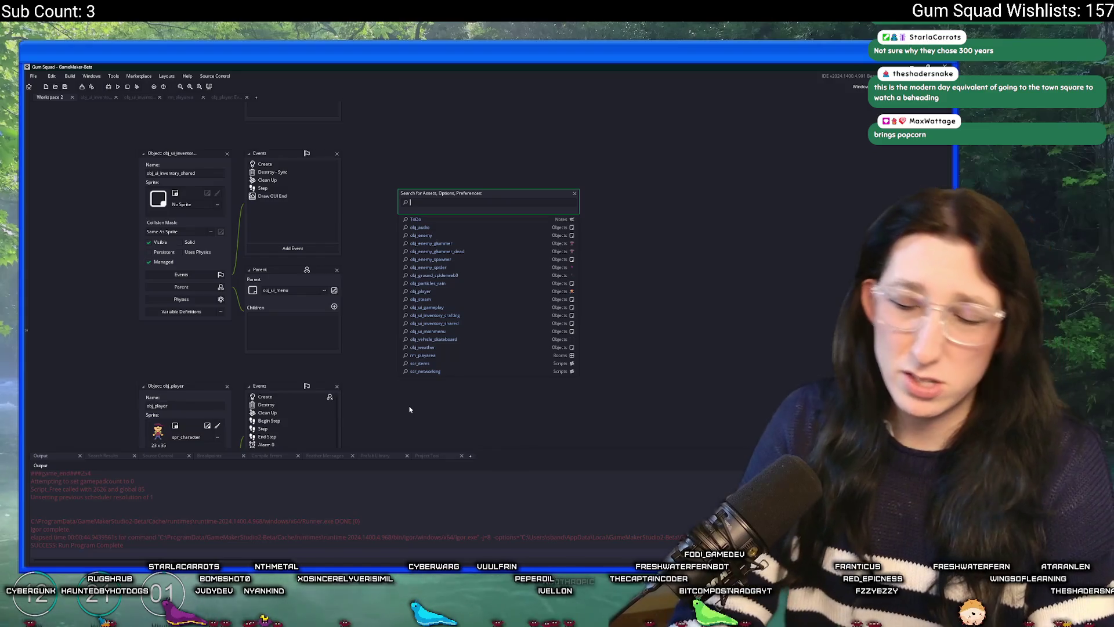
{"action": "type", "text": "d"}
{"action": "key", "text": "Escape"}
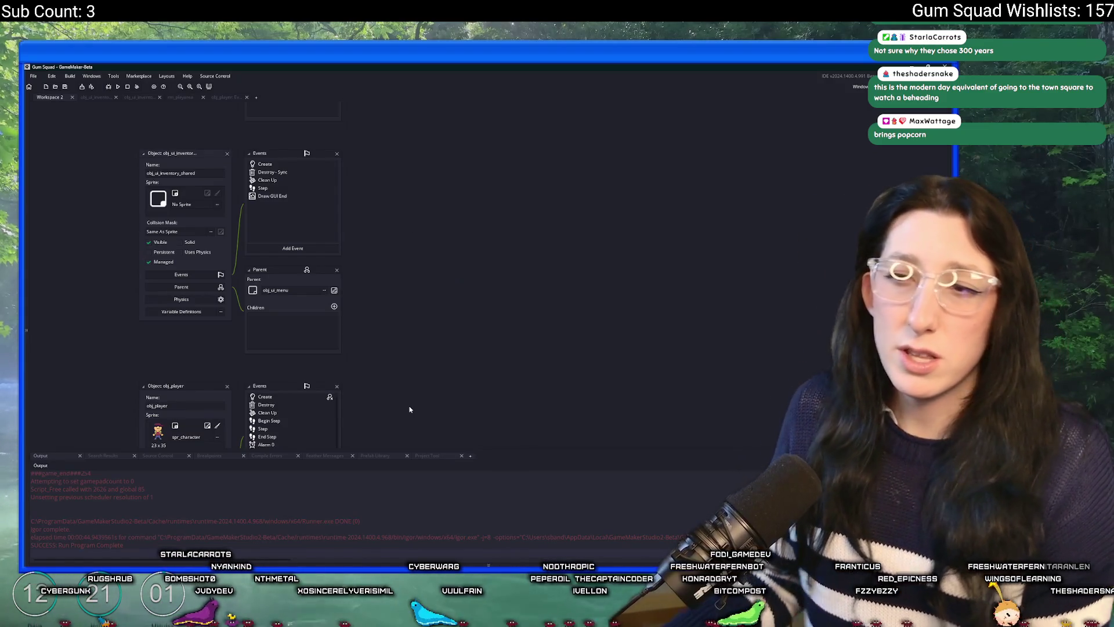
{"action": "double_click", "coordinate": [281, 172]}
{"action": "scroll", "coordinate": [450, 175], "scroll_direction": "down", "scroll_amount": 6}
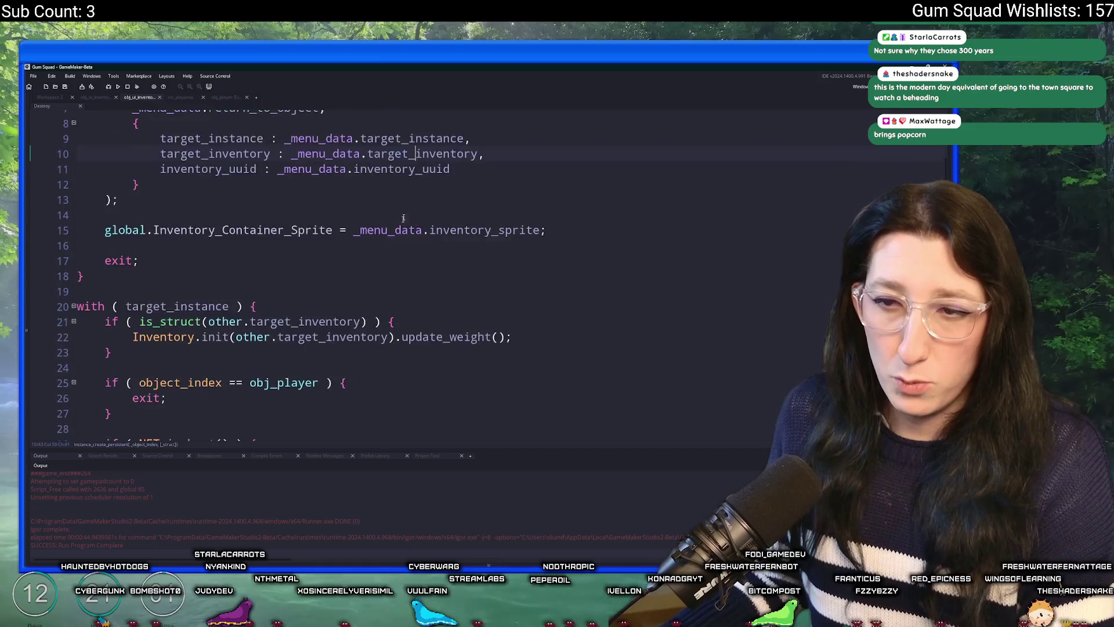
Highlight the is_opened uses on line 30 of the Destroy code, then return to Twitch
{"action": "left_click", "coordinate": [326, 250]}
{"action": "scroll", "coordinate": [331, 236], "scroll_direction": "up", "scroll_amount": 3}
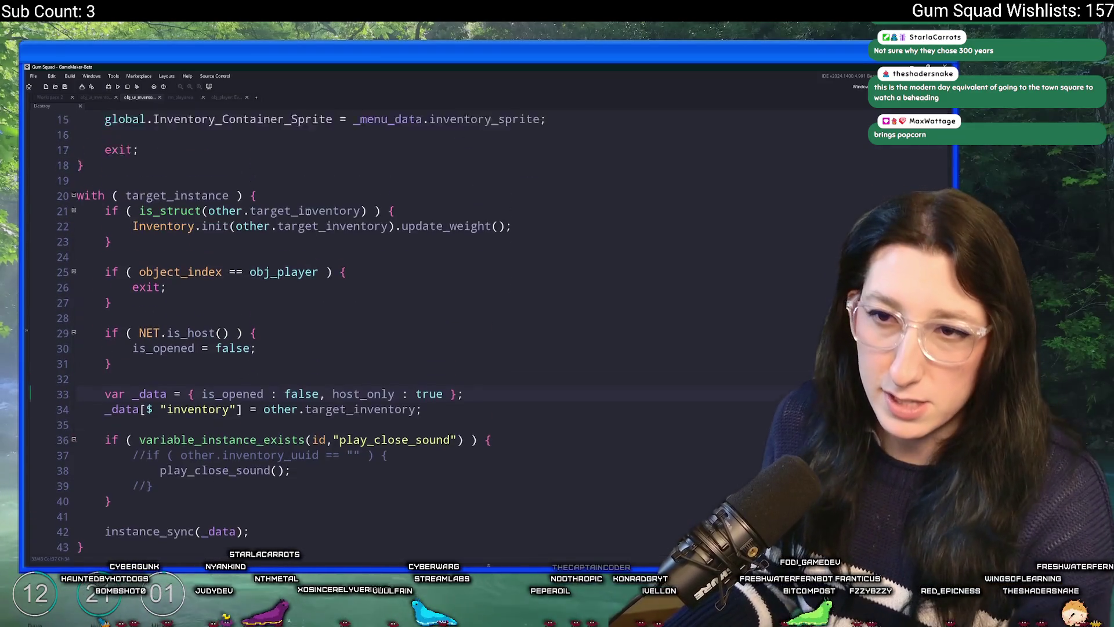
{"action": "left_click", "coordinate": [181, 319]}
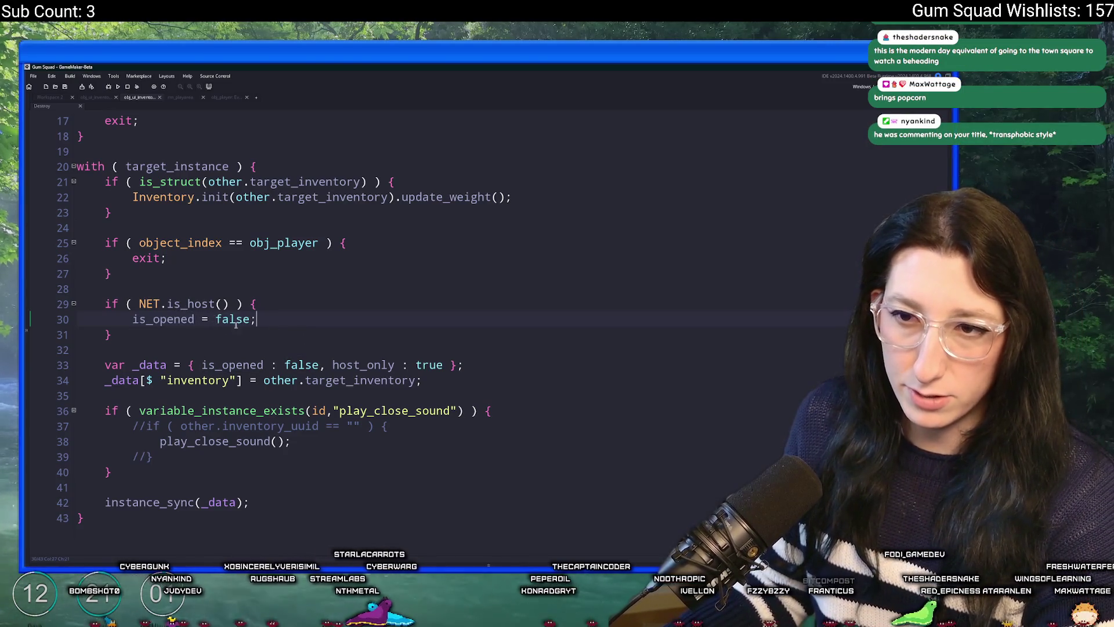
{"action": "key", "text": "Right"}
{"action": "key", "text": "Right"}
{"action": "key", "text": "Right"}
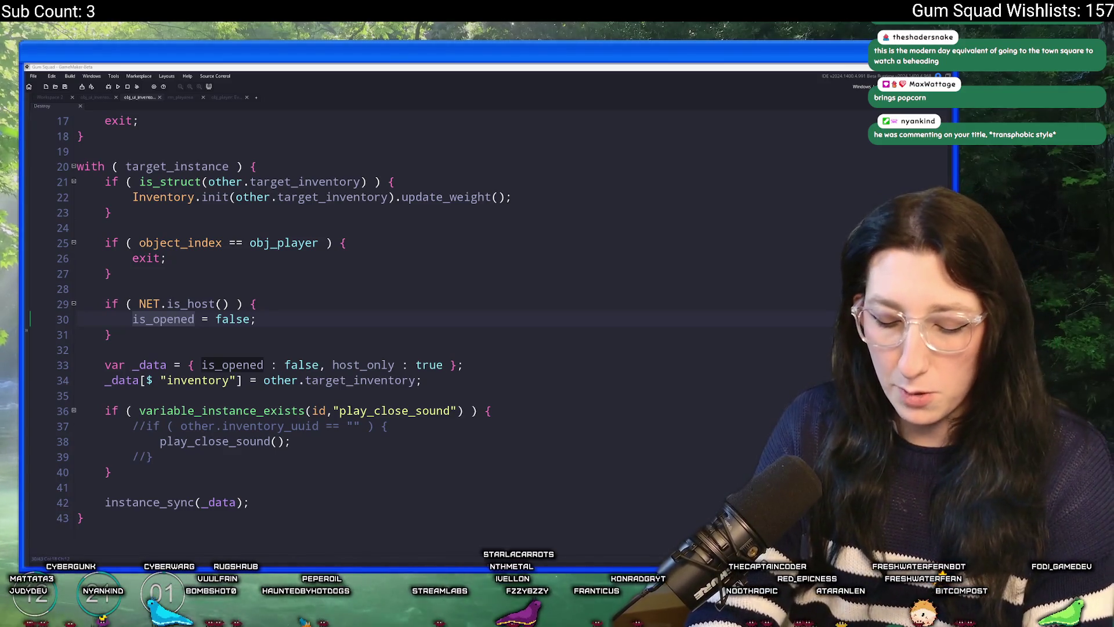
{"action": "key", "text": "alt+Tab"}
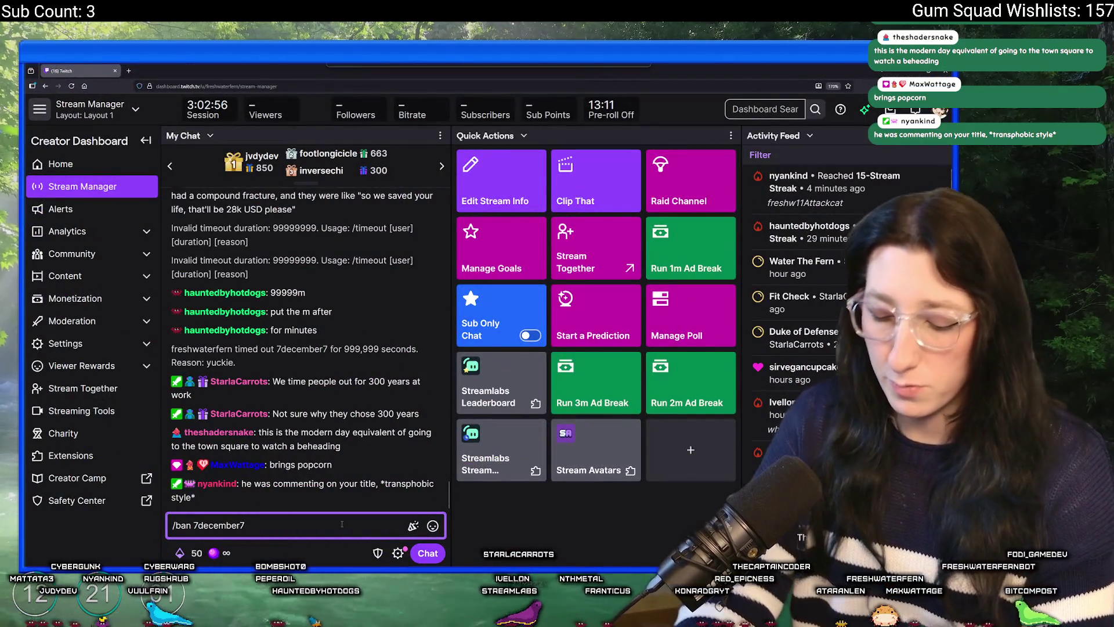
Send the /ban command for the chatter and switch back to GameMaker's Destroy code
{"action": "key", "text": "Return"}
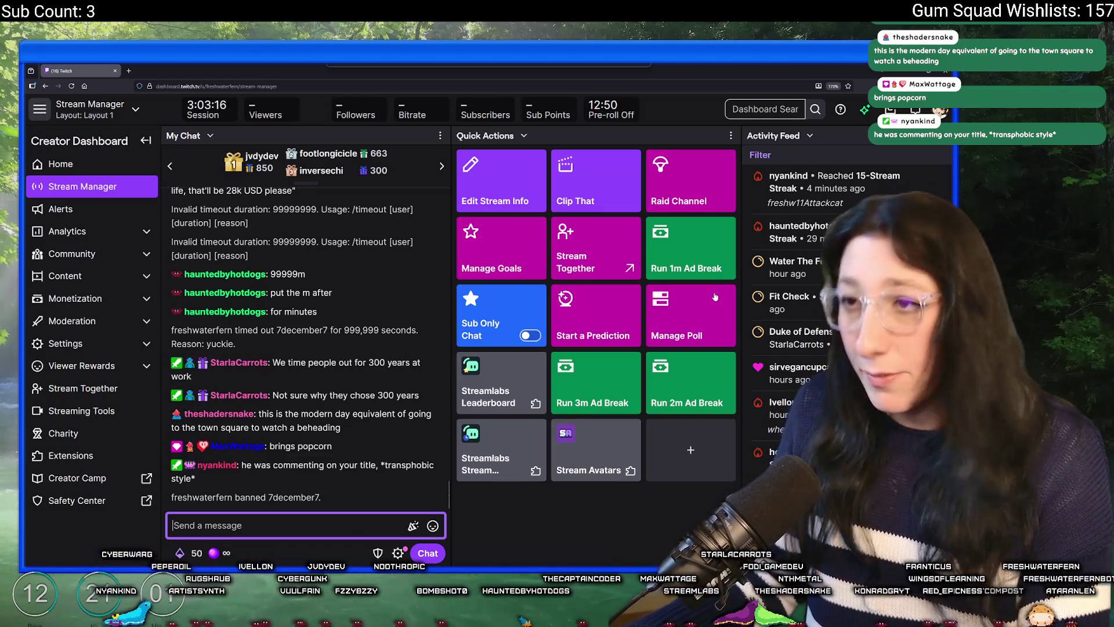
{"action": "key", "text": "alt+Tab"}
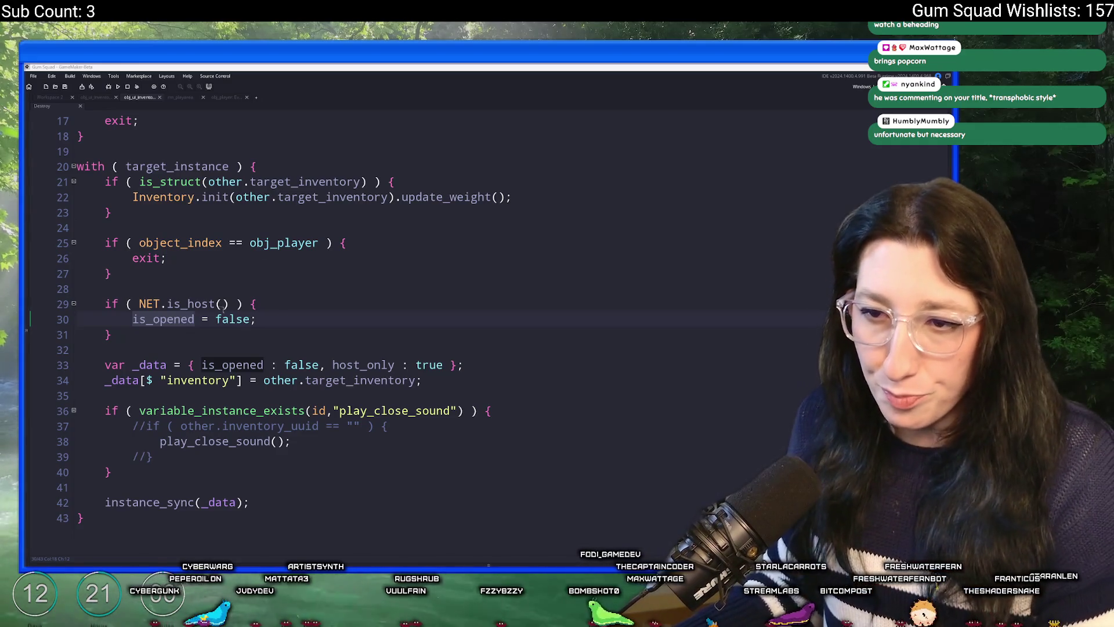
Scroll up to the top of the inventory's Sync destroy code
{"action": "left_click", "coordinate": [289, 312]}
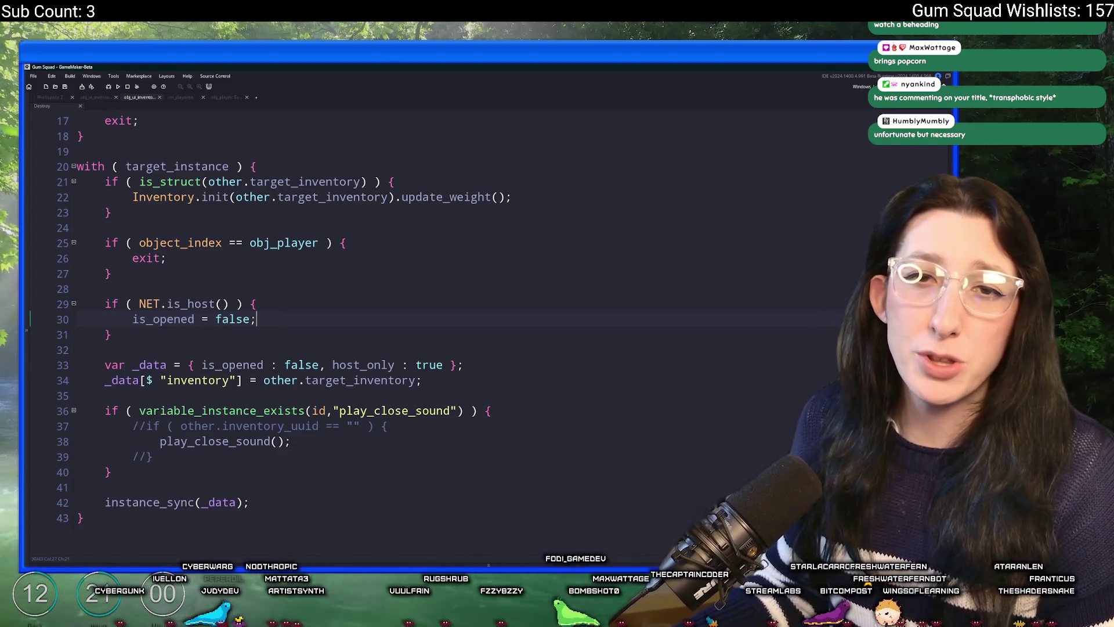
{"action": "scroll", "coordinate": [288, 240], "scroll_direction": "up", "scroll_amount": 2}
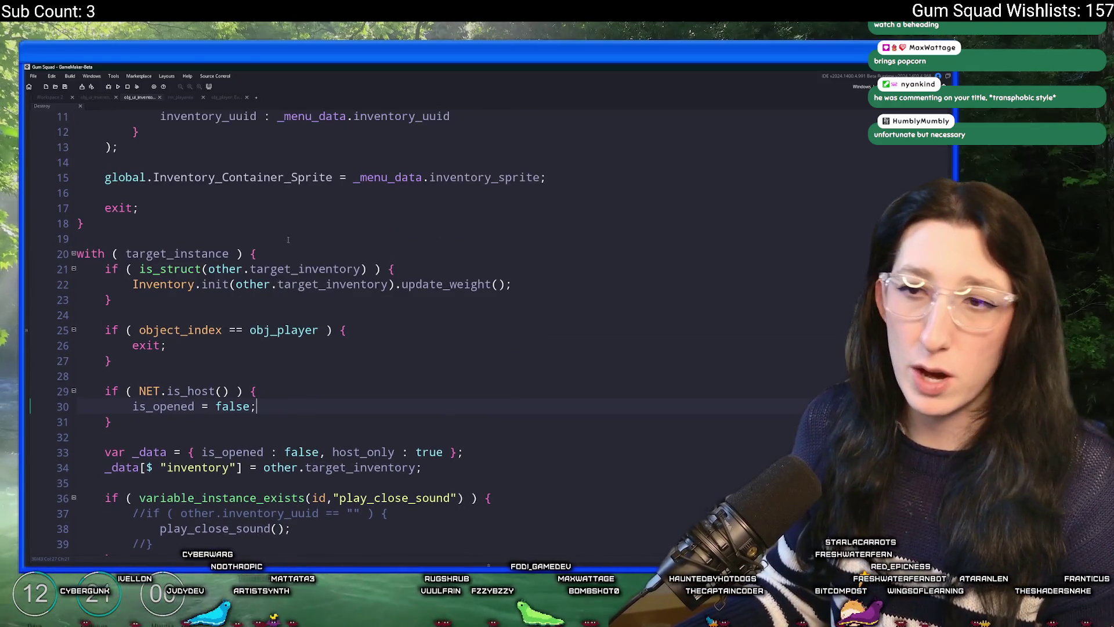
{"action": "scroll", "coordinate": [290, 238], "scroll_direction": "up", "scroll_amount": 2}
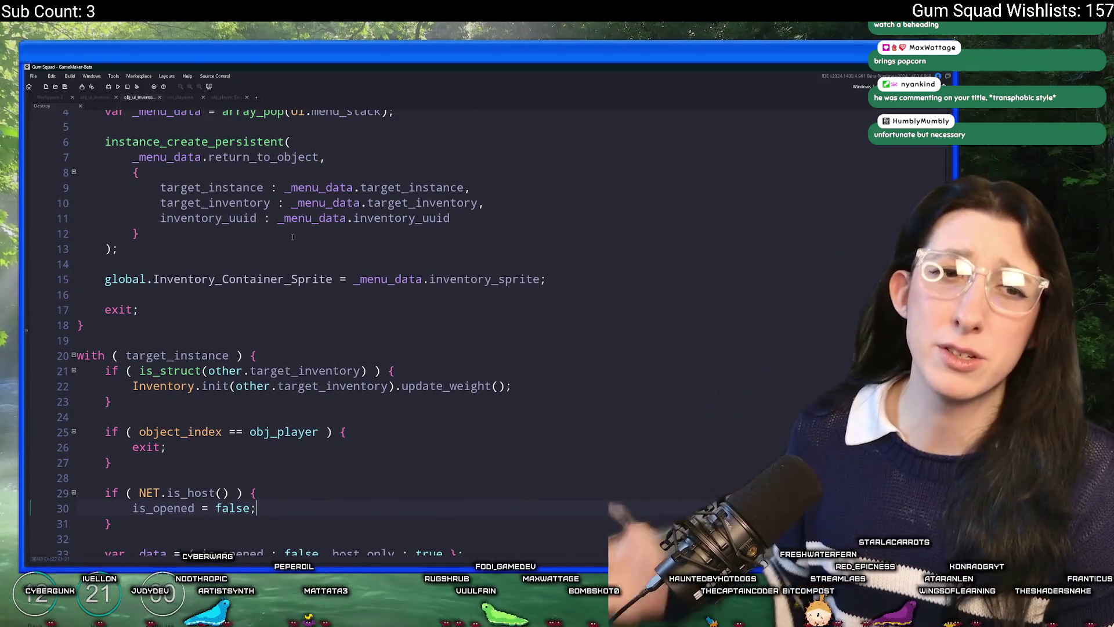
{"action": "scroll", "coordinate": [292, 237], "scroll_direction": "up", "scroll_amount": 1}
{"action": "scroll", "coordinate": [299, 235], "scroll_direction": "up", "scroll_amount": 1}
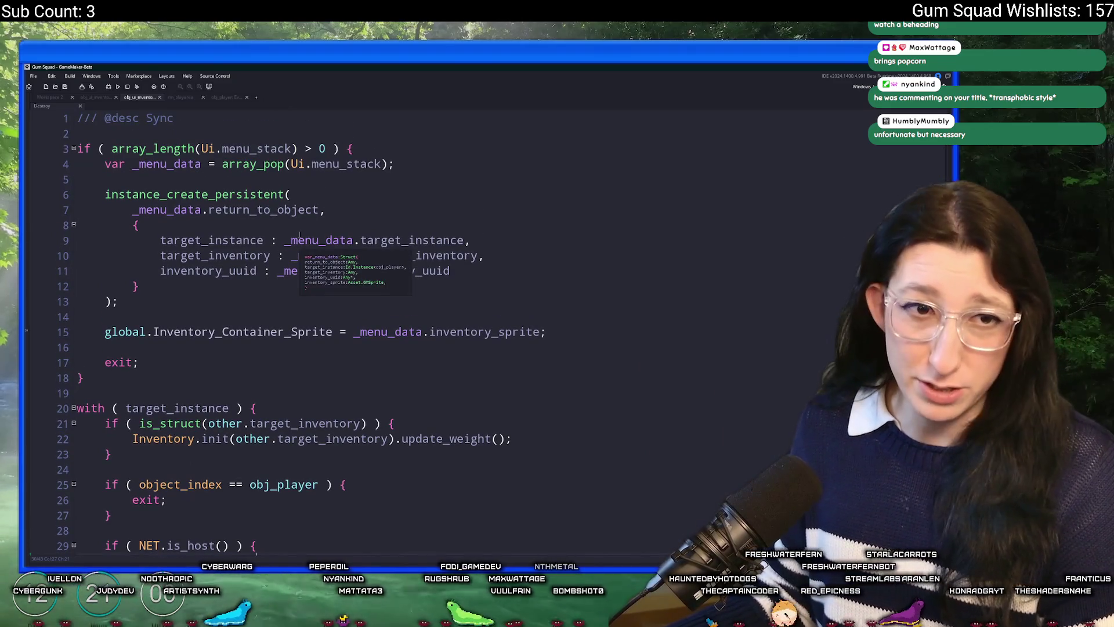
{"action": "scroll", "coordinate": [406, 220], "scroll_direction": "down", "scroll_amount": 5}
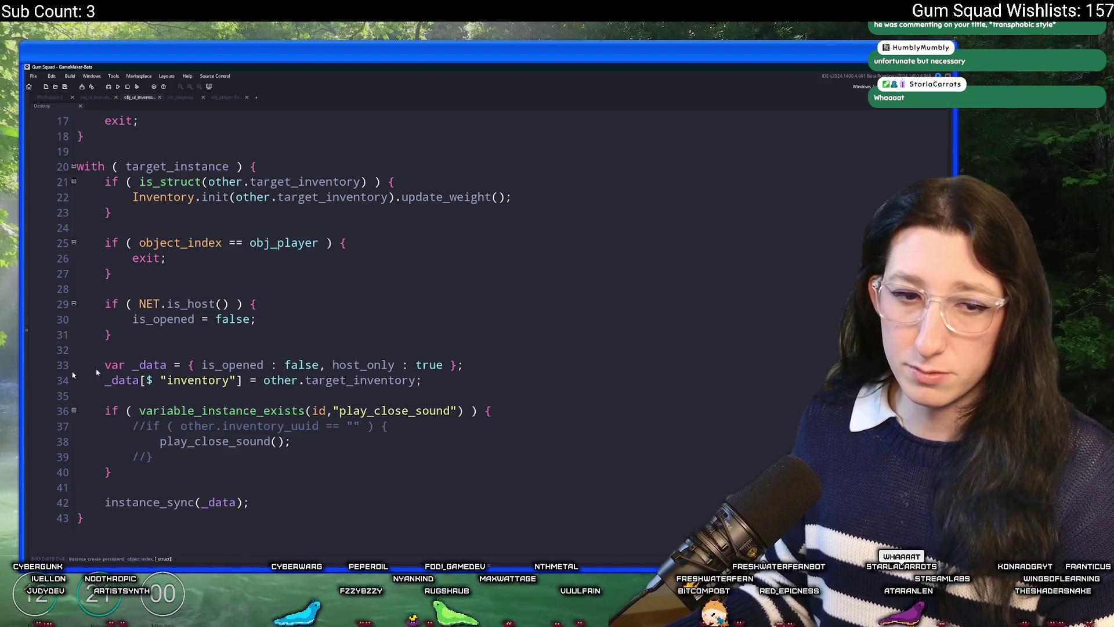
{"action": "scroll", "coordinate": [413, 263], "scroll_direction": "up", "scroll_amount": 5}
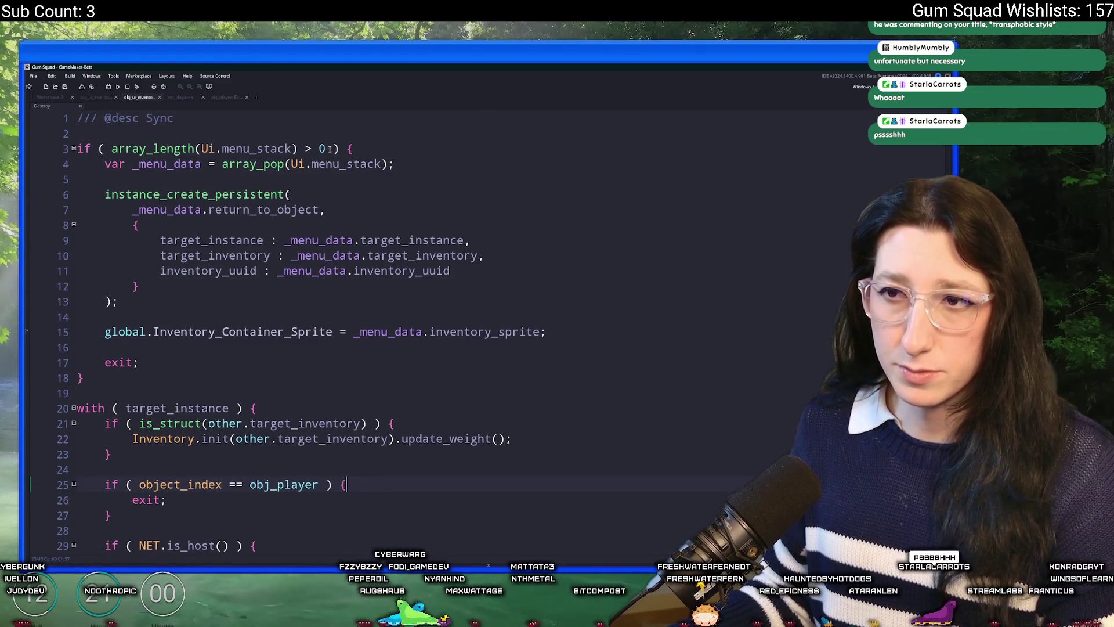
Select Ui.menu_stack on line 3, then line 4 of the restore block
{"action": "left_click_drag", "start_coordinate": [292, 149], "coordinate": [200, 149]}
{"action": "left_click", "coordinate": [394, 165]}
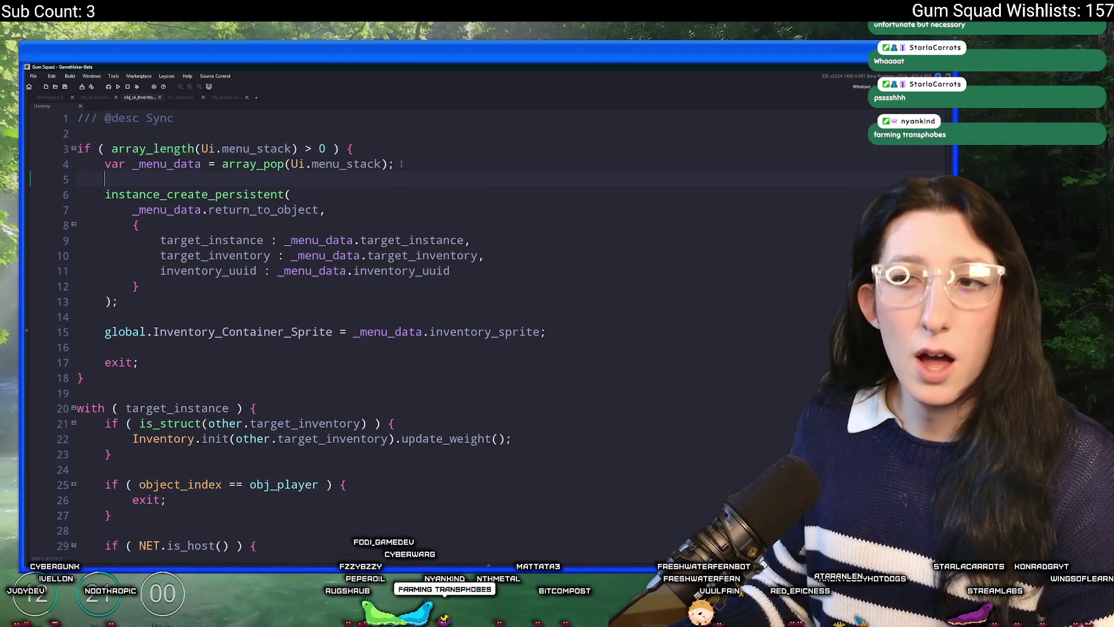
{"action": "left_click", "coordinate": [105, 166]}
{"action": "key", "text": "shift+End"}
{"action": "scroll", "coordinate": [330, 362], "scroll_direction": "down", "scroll_amount": 2}
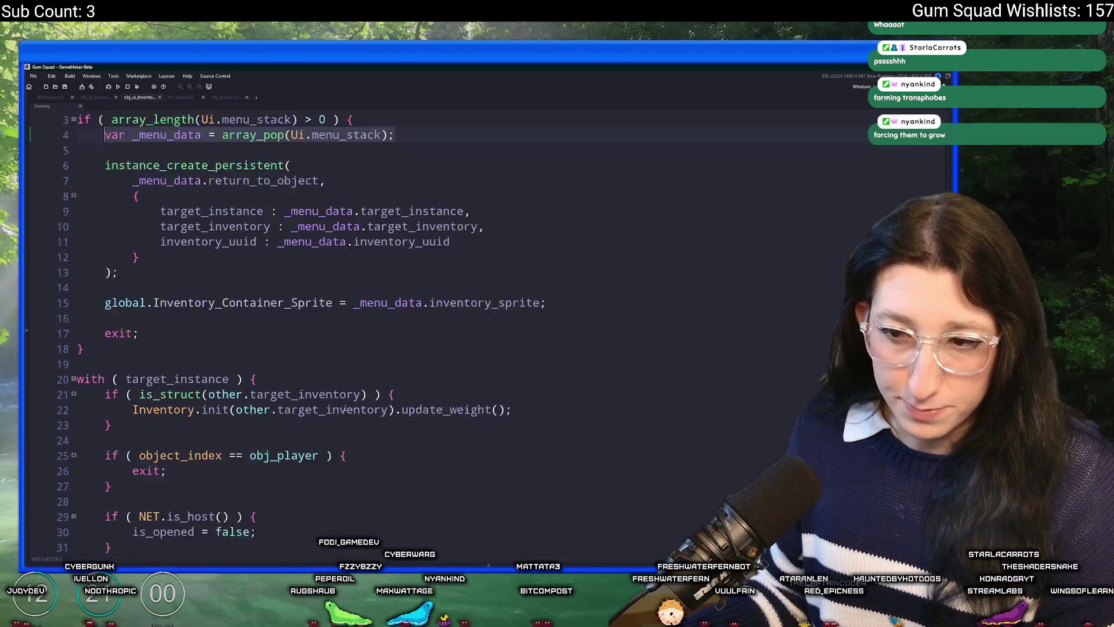
{"action": "scroll", "coordinate": [329, 361], "scroll_direction": "up", "scroll_amount": 2}
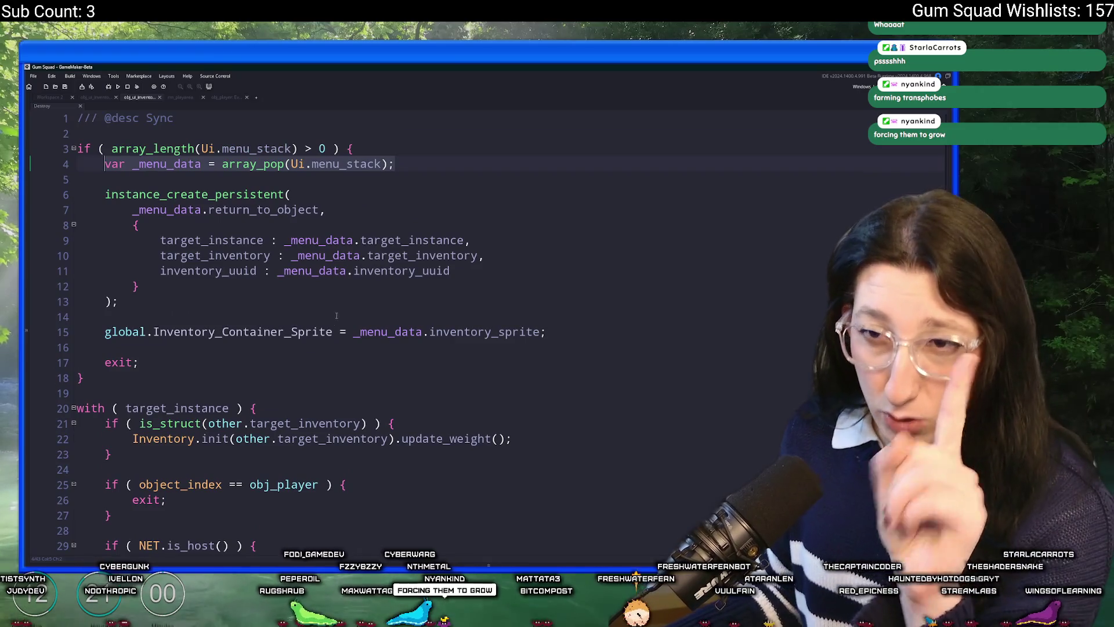
{"action": "mouse_move", "coordinate": [251, 259]}
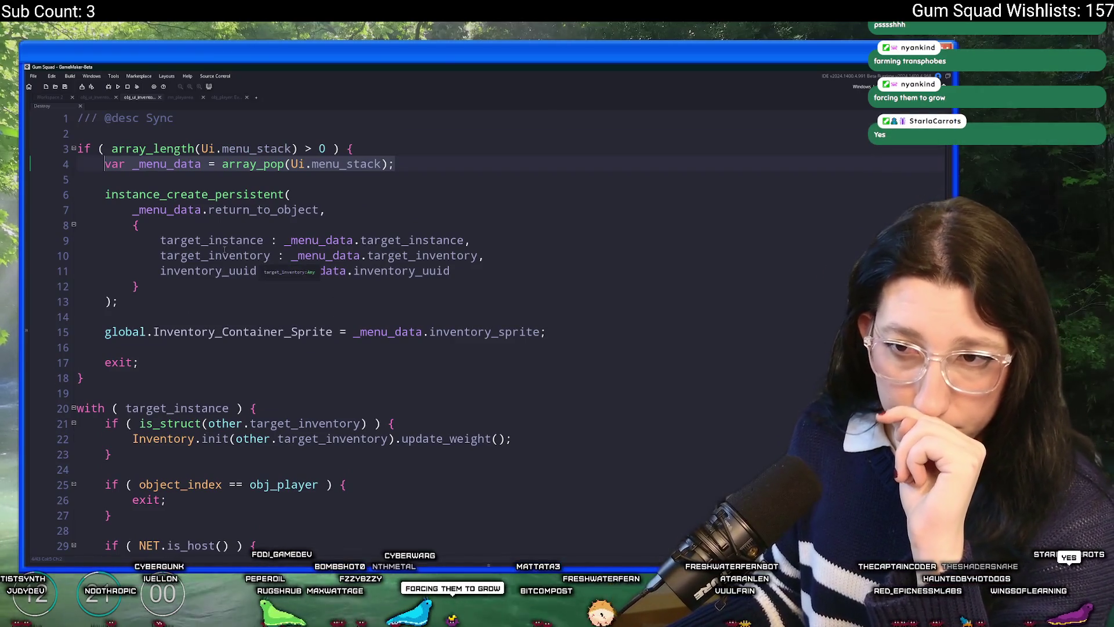
{"action": "scroll", "coordinate": [272, 258], "scroll_direction": "down", "scroll_amount": 3}
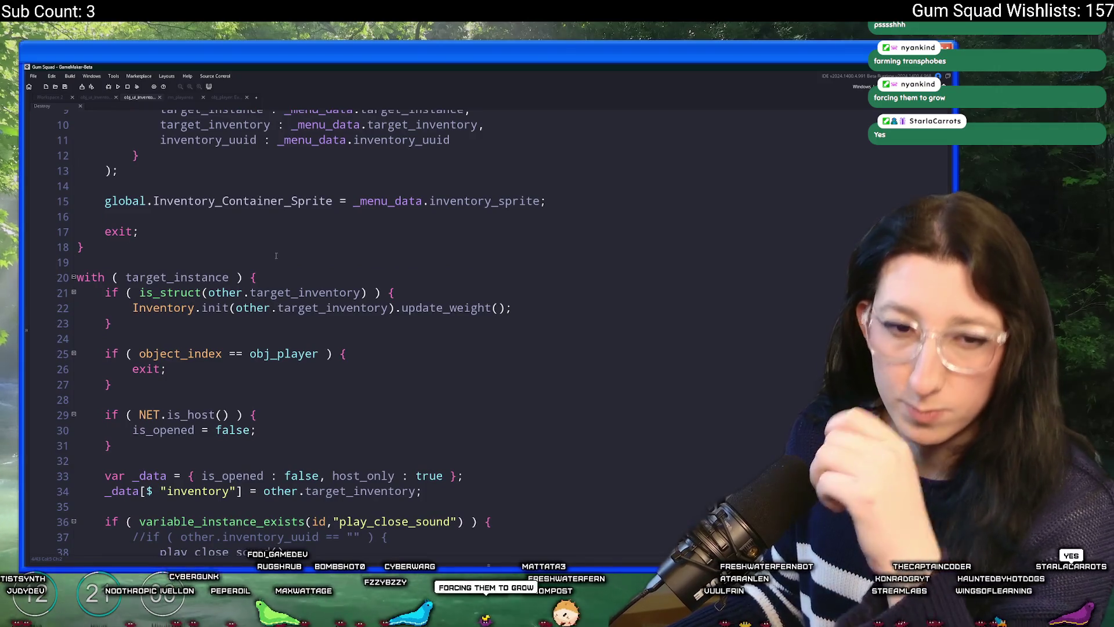
{"action": "scroll", "coordinate": [205, 239], "scroll_direction": "up", "scroll_amount": 3}
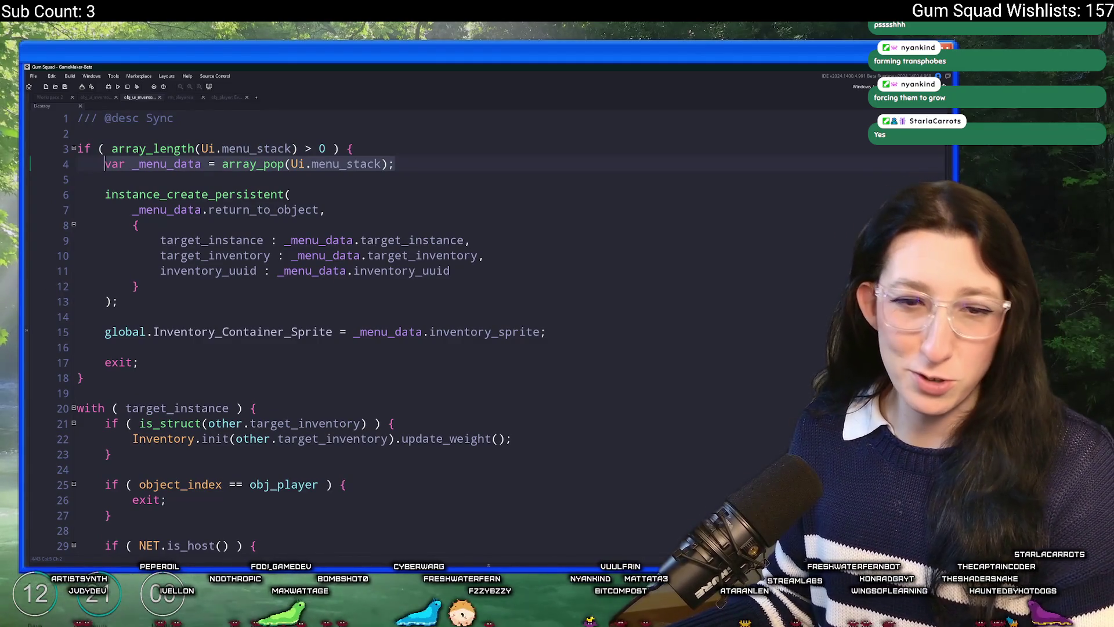
Select the full menu-stack restore block, lines 3–18, for copying
{"action": "left_click", "coordinate": [494, 332]}
{"action": "key", "text": "End"}
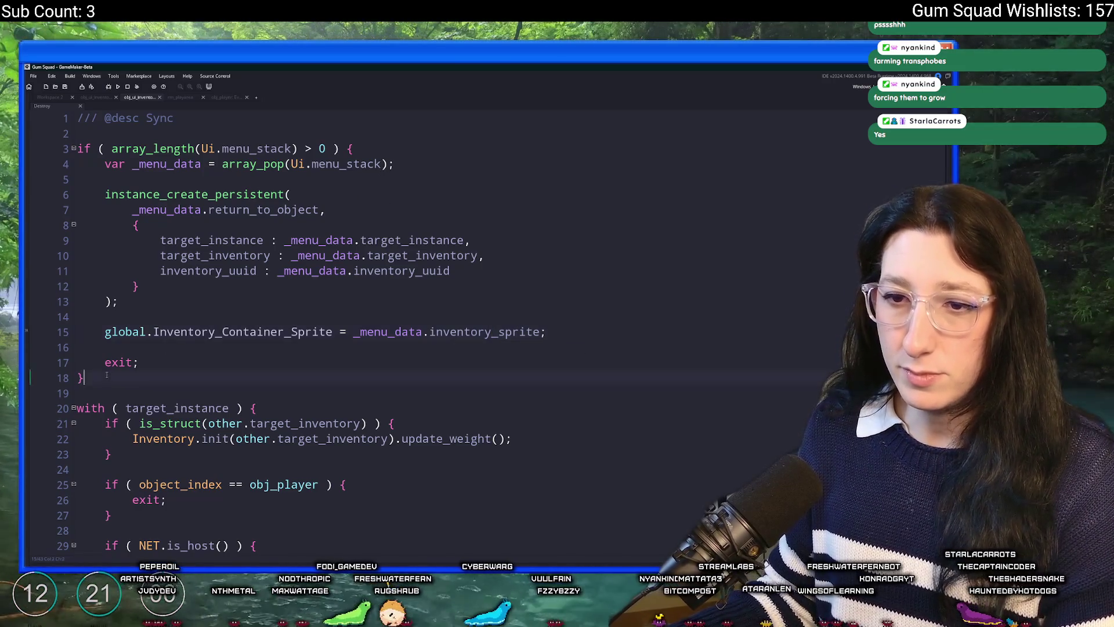
{"action": "left_click_drag", "start_coordinate": [85, 377], "coordinate": [77, 149]}
{"action": "key", "text": "ctrl+c"}
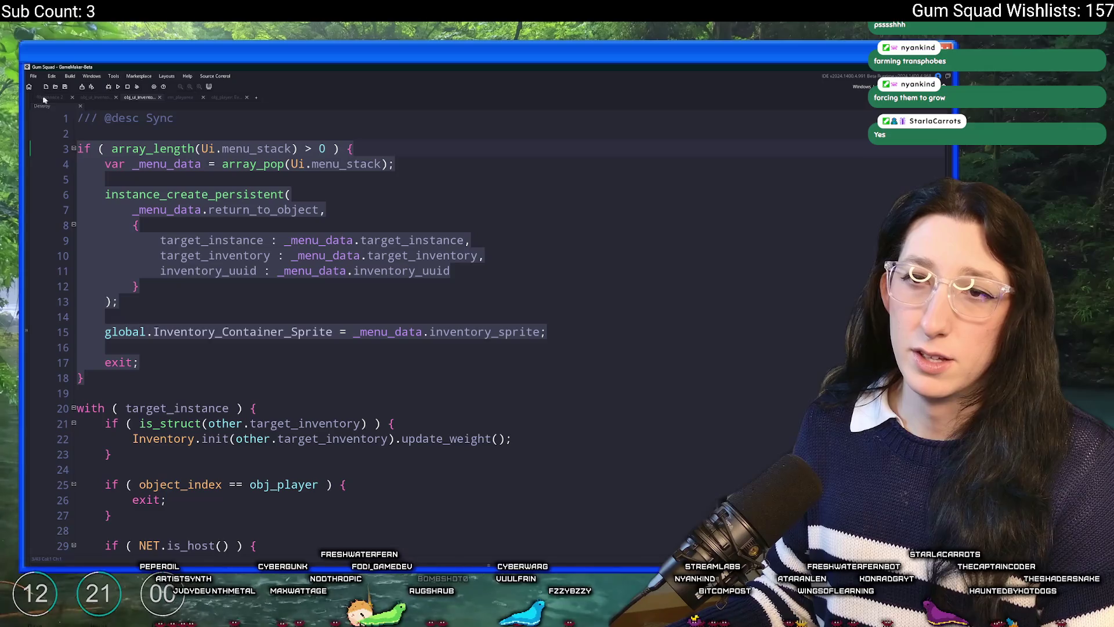
{"action": "left_click", "coordinate": [95, 98]}
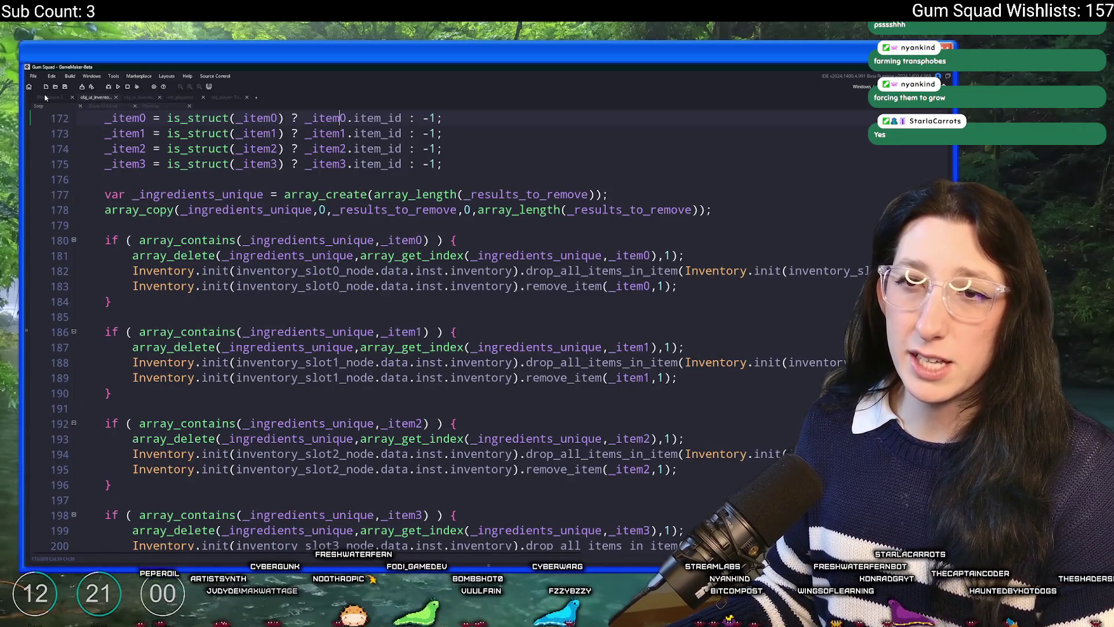
Paste the menu-stack block after line 1 of obj_ui_inventory_crafting's Destroy (Sync) code and save it
{"action": "left_click", "coordinate": [50, 97]}
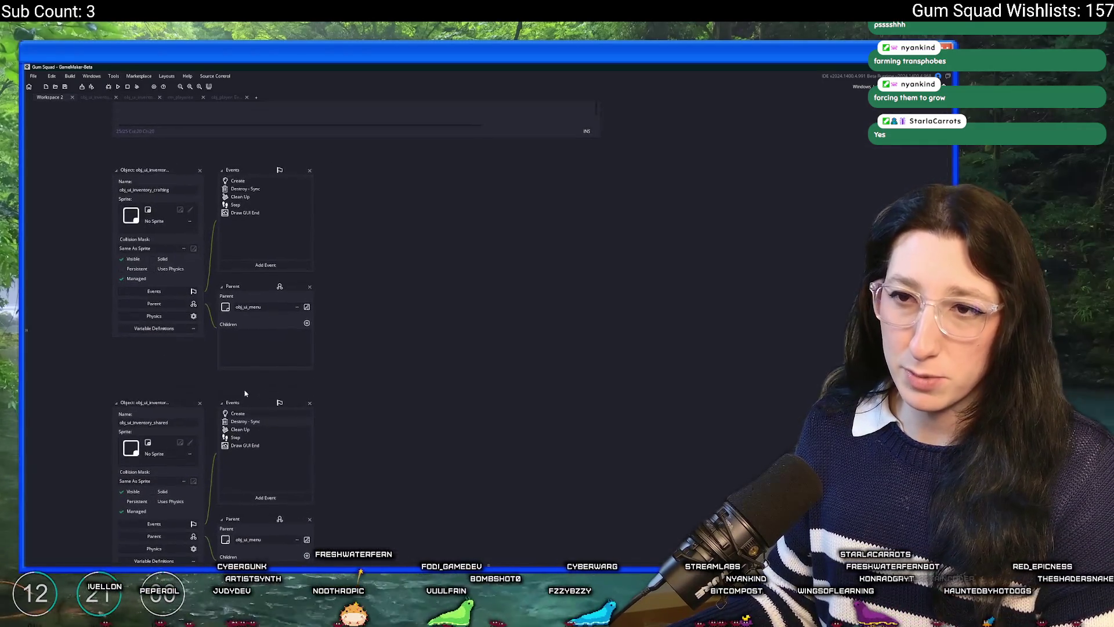
{"action": "double_click", "coordinate": [273, 171]}
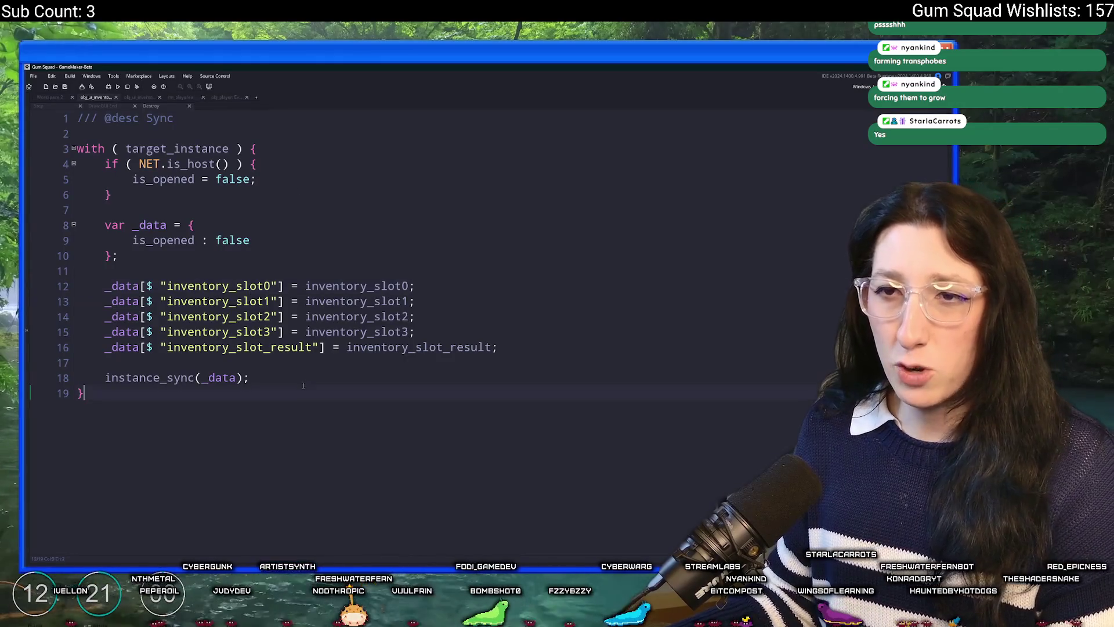
{"action": "key", "text": "Down"}
{"action": "key", "text": "Down"}
{"action": "key", "text": "Down"}
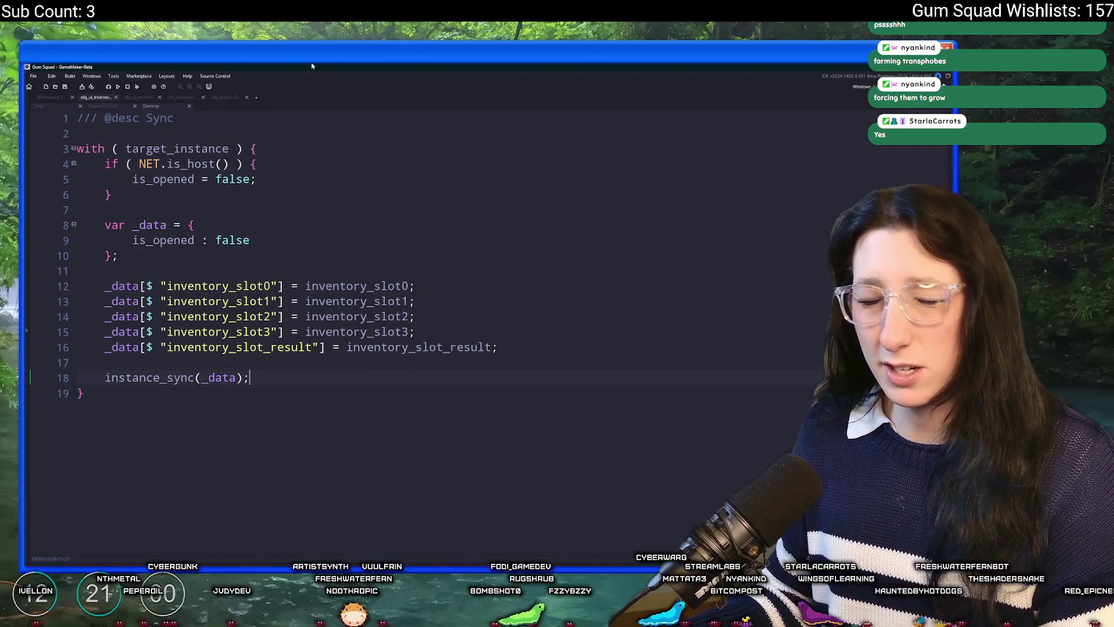
{"action": "left_click", "coordinate": [269, 118]}
{"action": "key", "text": "ctrl+v"}
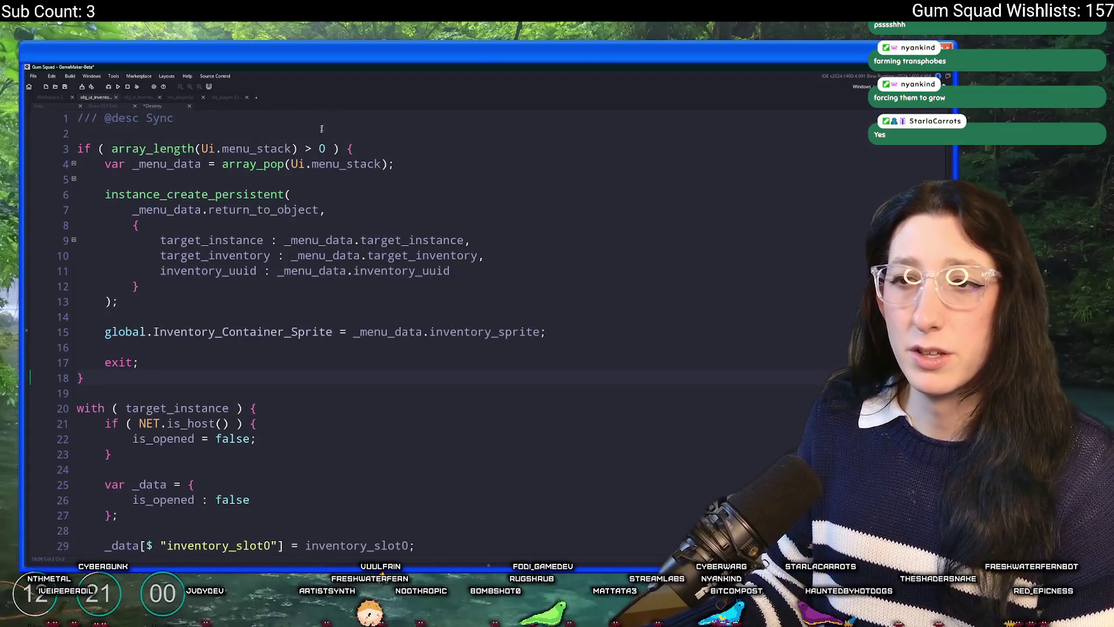
{"action": "key", "text": "ctrl+s"}
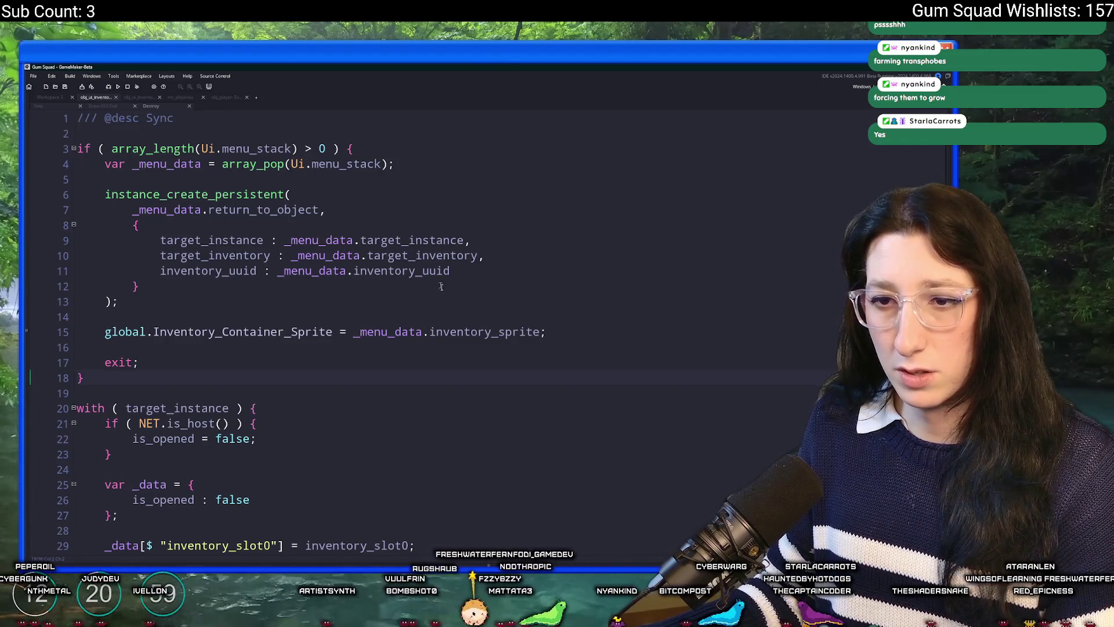
{"action": "scroll", "coordinate": [386, 365], "scroll_direction": "down", "scroll_amount": 2}
{"action": "scroll", "coordinate": [386, 365], "scroll_direction": "down", "scroll_amount": 1}
{"action": "left_click", "coordinate": [215, 99]}
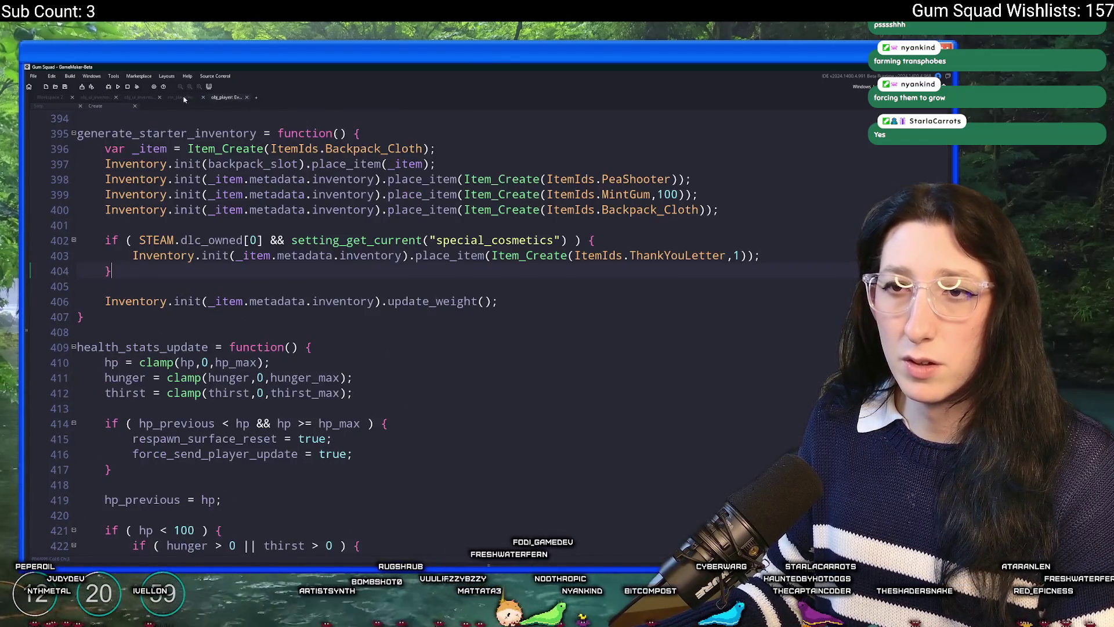
Look through both obj_ui_inventory destroy scripts
{"action": "left_click", "coordinate": [228, 99]}
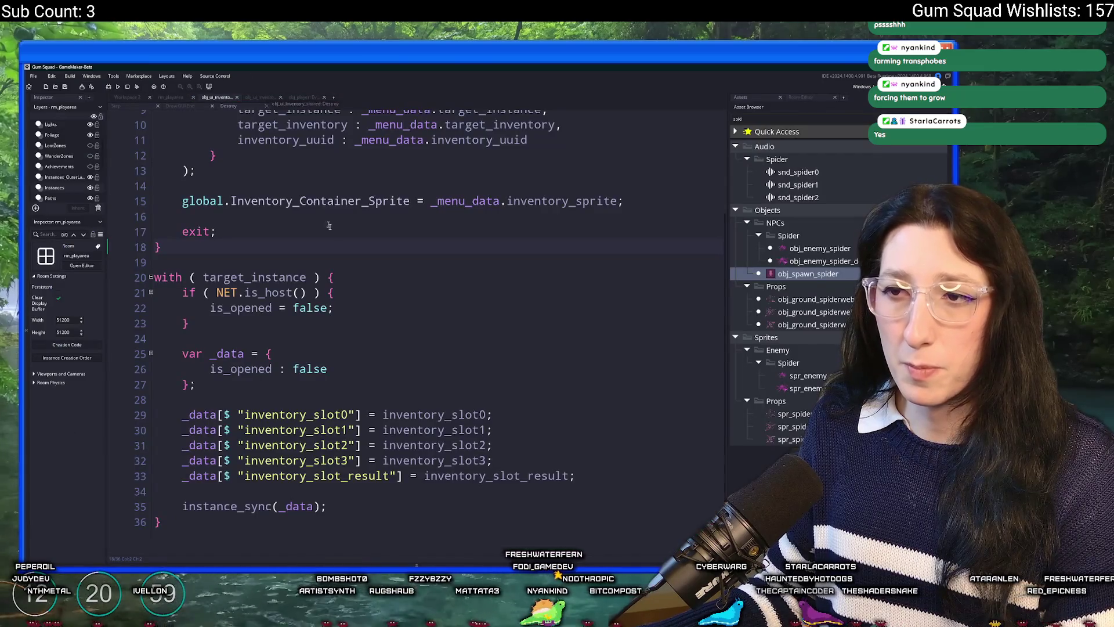
{"action": "scroll", "coordinate": [323, 381], "scroll_direction": "up", "scroll_amount": 4}
{"action": "scroll", "coordinate": [323, 381], "scroll_direction": "down", "scroll_amount": 2}
{"action": "scroll", "coordinate": [323, 381], "scroll_direction": "down", "scroll_amount": 2}
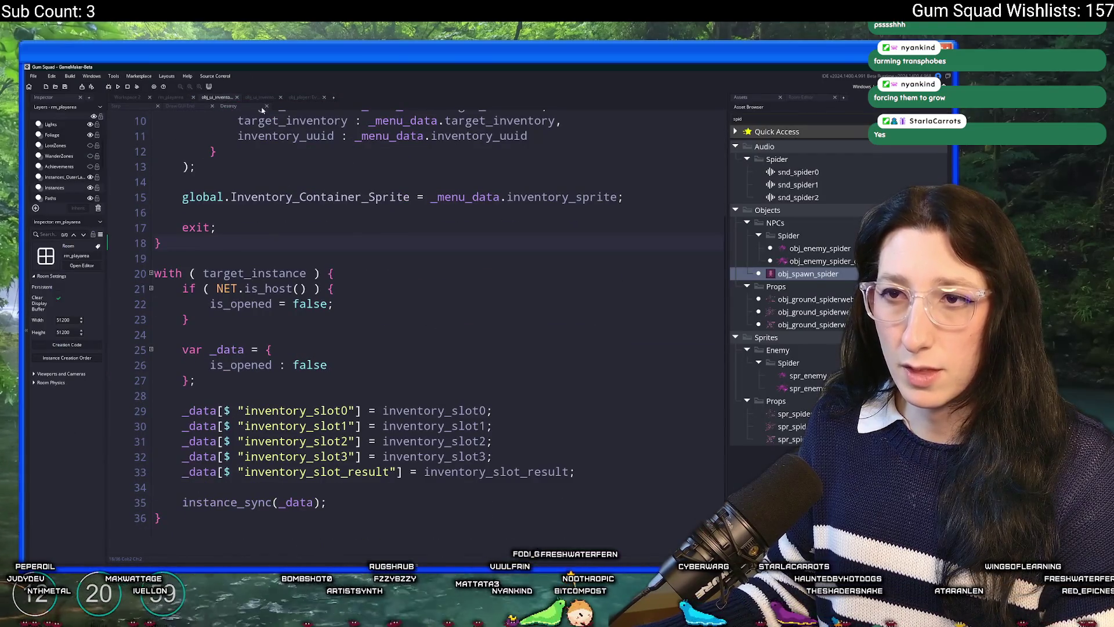
{"action": "left_click", "coordinate": [261, 98]}
{"action": "scroll", "coordinate": [305, 199], "scroll_direction": "down", "scroll_amount": 5}
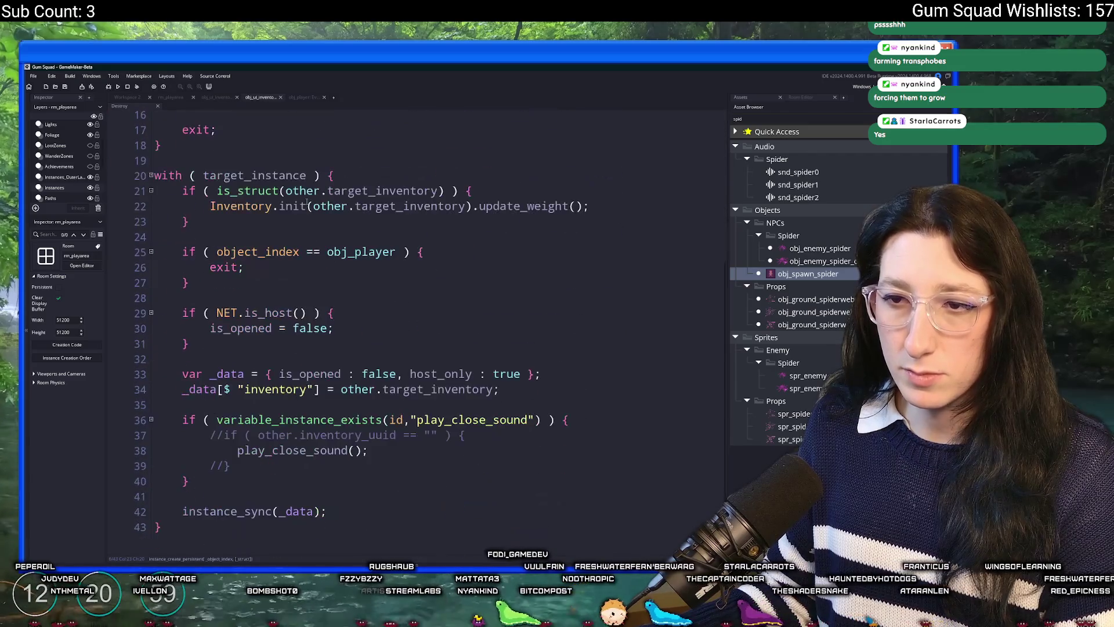
{"action": "scroll", "coordinate": [305, 198], "scroll_direction": "up", "scroll_amount": 5}
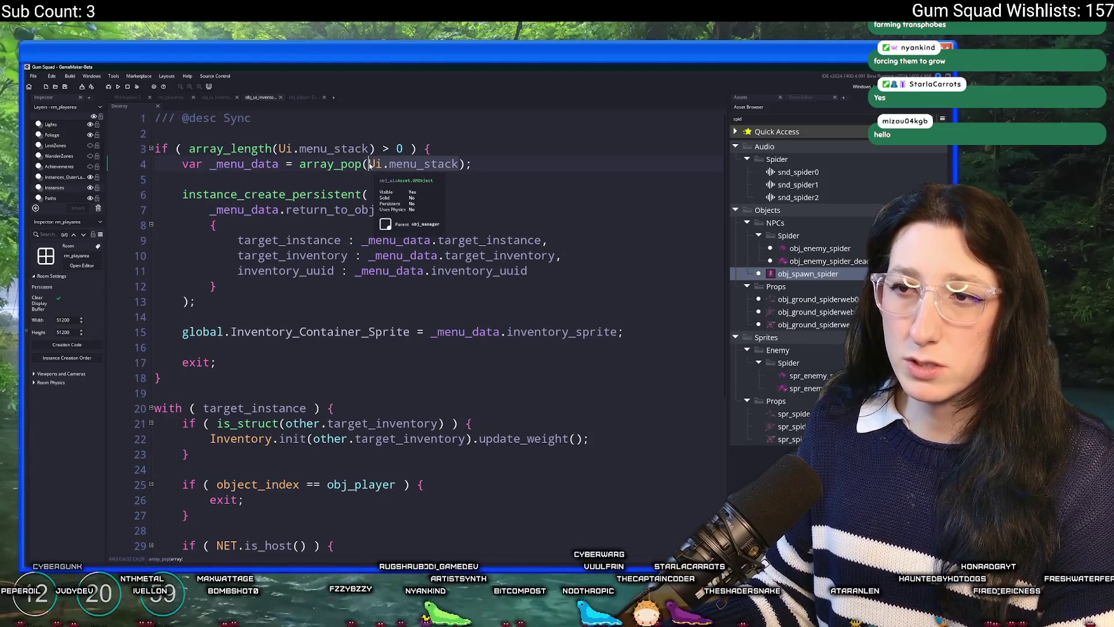
Back in the crafting inventory code, search the whole project for Ui.menu_stack
{"action": "key", "text": "ctrl+Tab"}
{"action": "key", "text": "ctrl+Tab"}
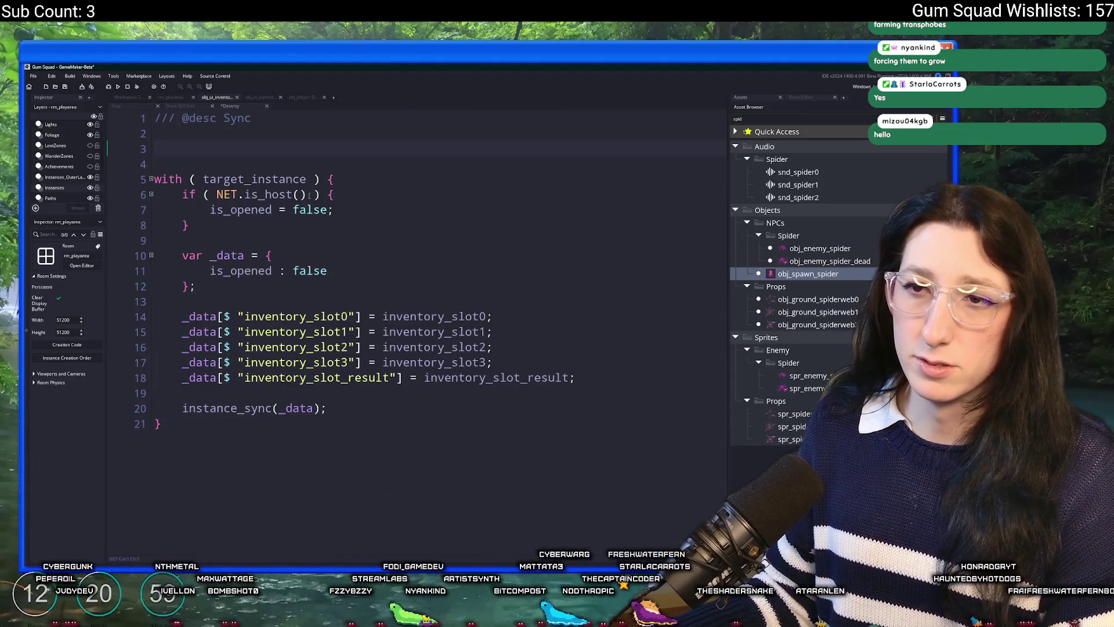
{"action": "scroll", "coordinate": [311, 193], "scroll_direction": "up", "scroll_amount": 1}
{"action": "key", "text": "ctrl+shift+f"}
{"action": "key", "text": "Return"}
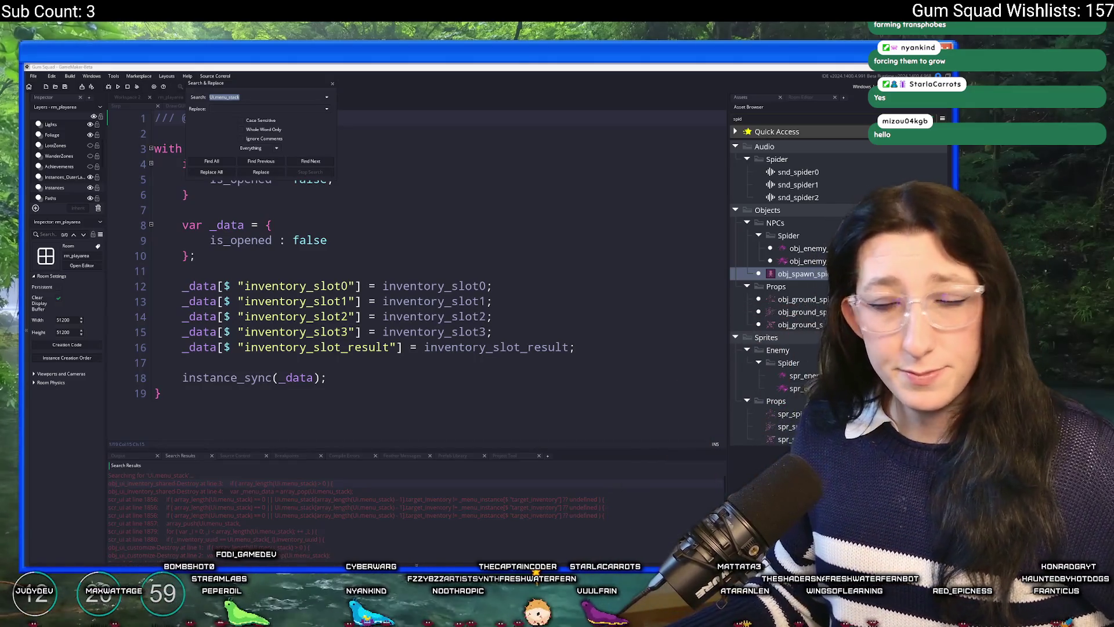
Jump from the results to the menu_stack push at scr_ui line 1857
{"action": "left_click", "coordinate": [257, 488]}
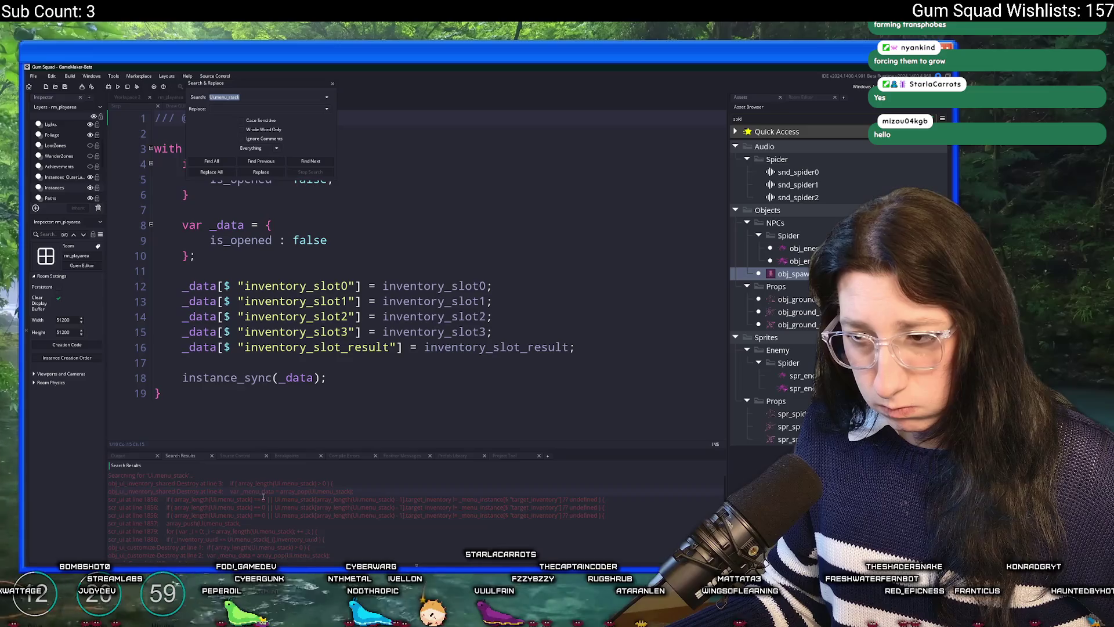
{"action": "double_click", "coordinate": [228, 522]}
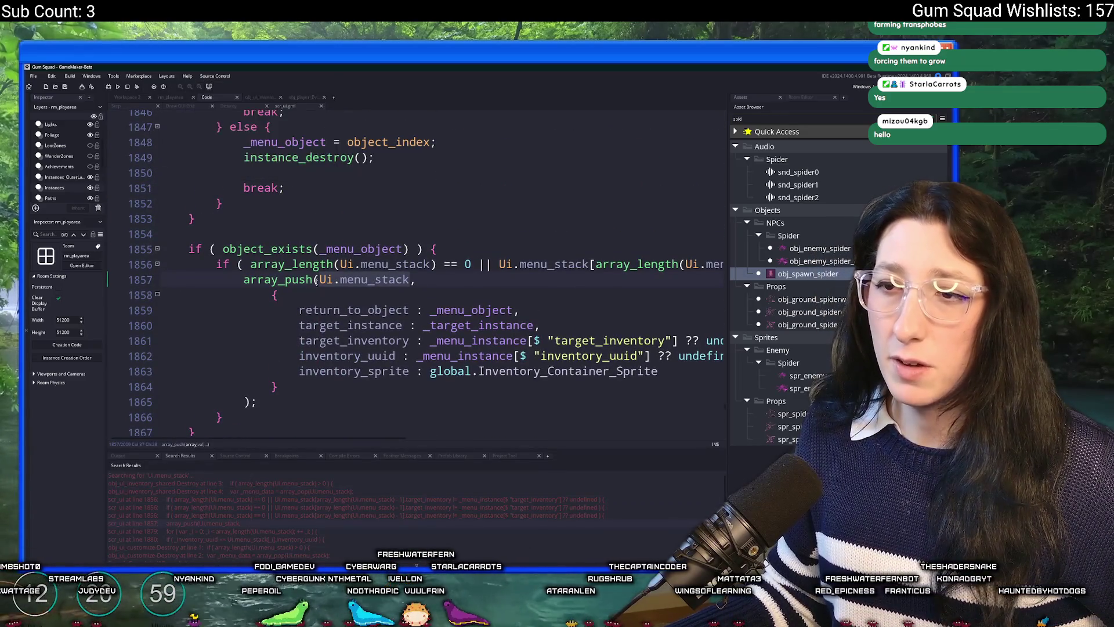
{"action": "left_click", "coordinate": [406, 249]}
{"action": "scroll", "coordinate": [357, 251], "scroll_direction": "up", "scroll_amount": 2}
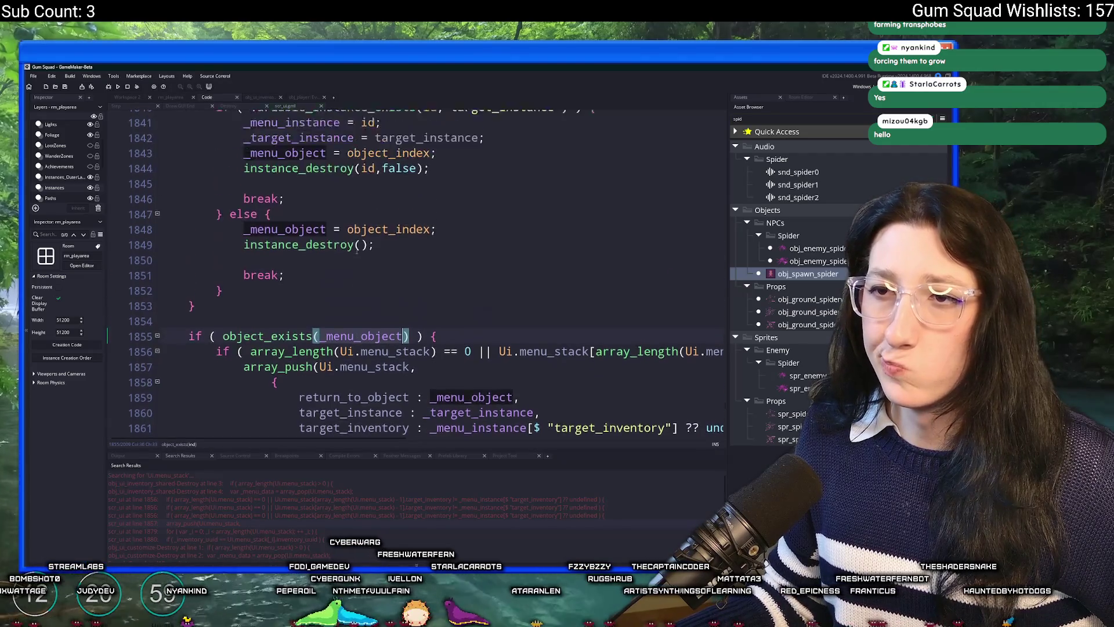
{"action": "scroll", "coordinate": [357, 250], "scroll_direction": "up", "scroll_amount": 3}
Search the project for ui_add_inventory_ui_to_stack and open its scr_items call at line 268
{"action": "left_click", "coordinate": [422, 147]}
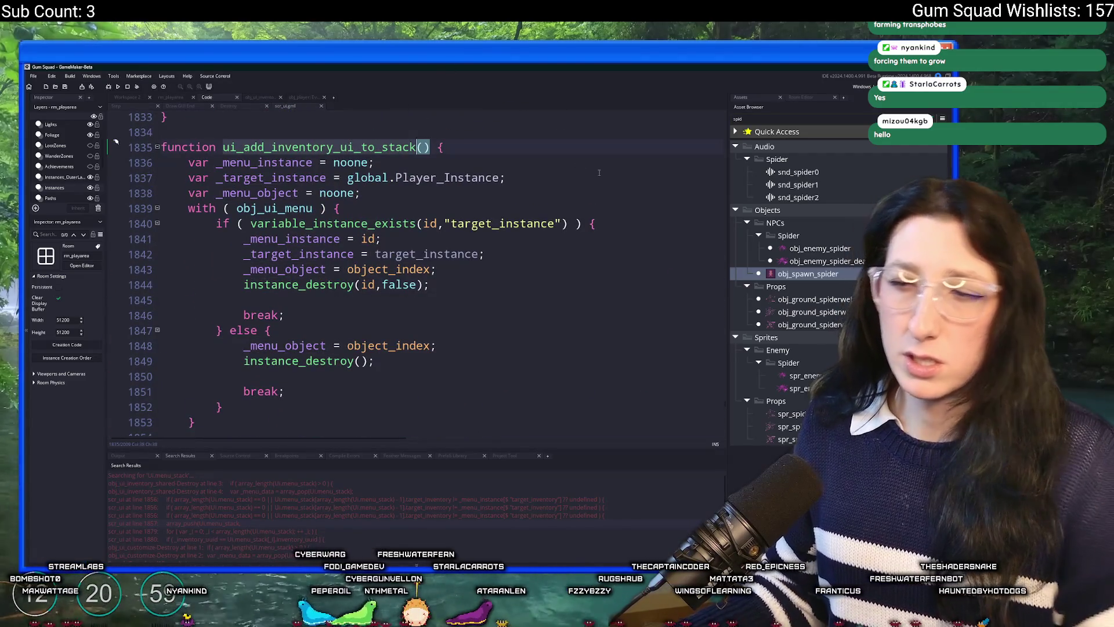
{"action": "key", "text": "ctrl+shift+f"}
{"action": "key", "text": "Return"}
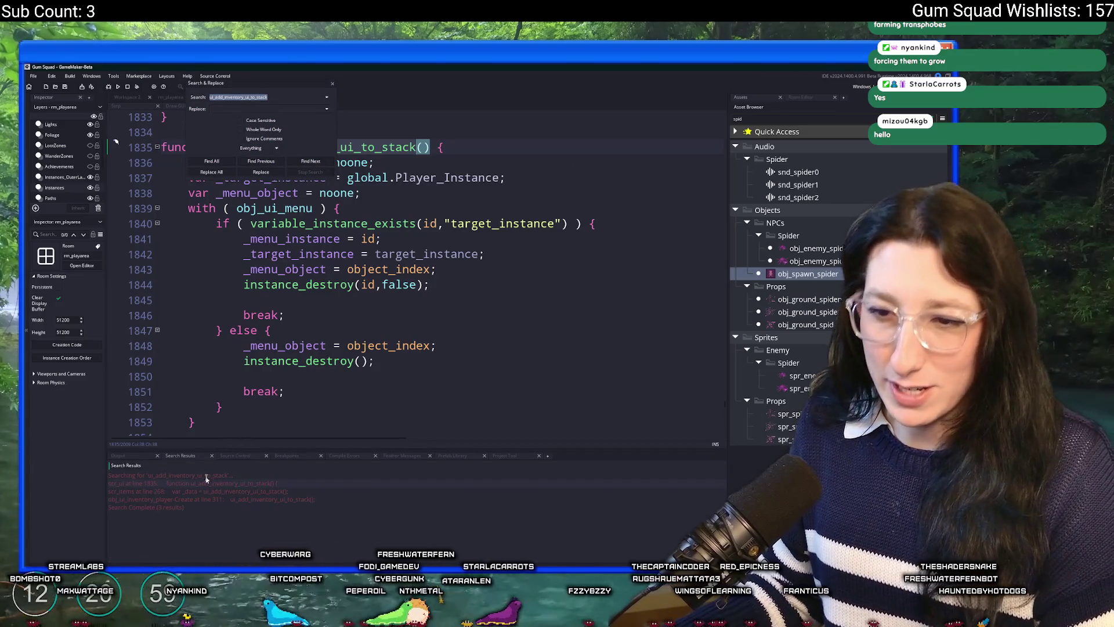
{"action": "double_click", "coordinate": [207, 492]}
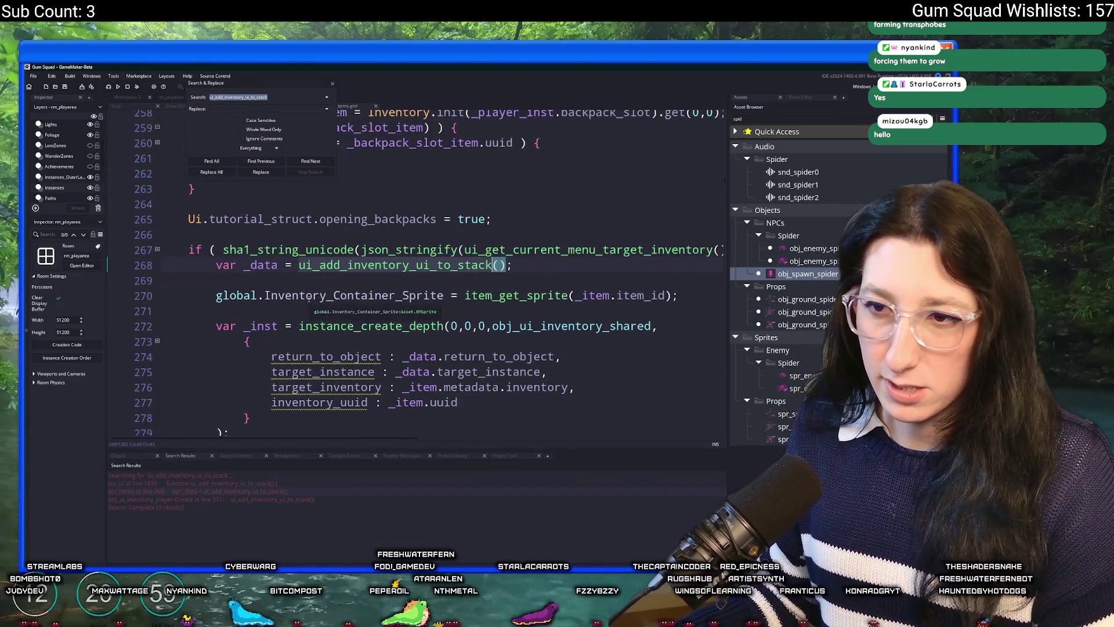
{"action": "scroll", "coordinate": [302, 293], "scroll_direction": "up", "scroll_amount": 3}
{"action": "scroll", "coordinate": [348, 294], "scroll_direction": "down", "scroll_amount": 5}
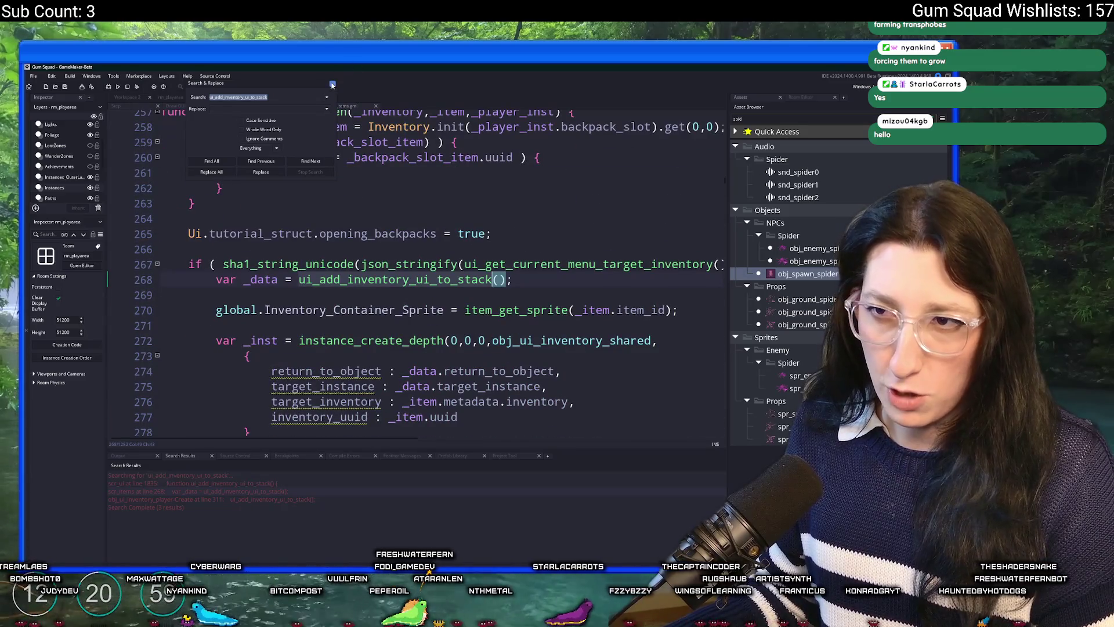
{"action": "scroll", "coordinate": [353, 292], "scroll_direction": "down", "scroll_amount": 1}
{"action": "left_click", "coordinate": [443, 235]}
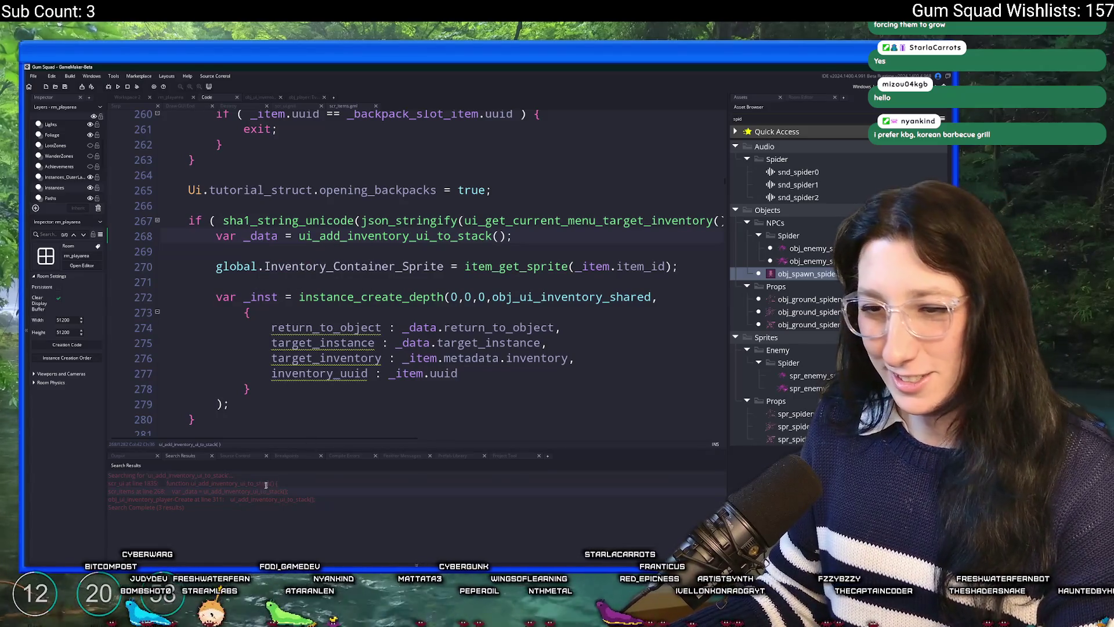
Jump to the ui_add_inventory_ui_to_stack definition and inspect its _target_instance default
{"action": "double_click", "coordinate": [249, 491]}
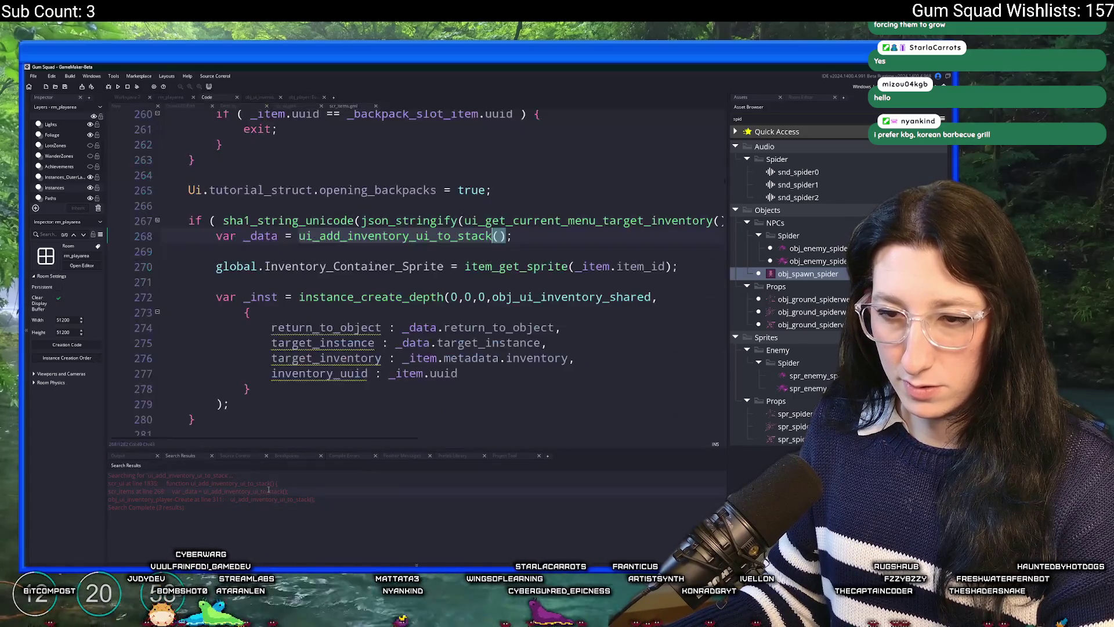
{"action": "scroll", "coordinate": [372, 379], "scroll_direction": "up", "scroll_amount": 1}
{"action": "left_click", "coordinate": [504, 279]}
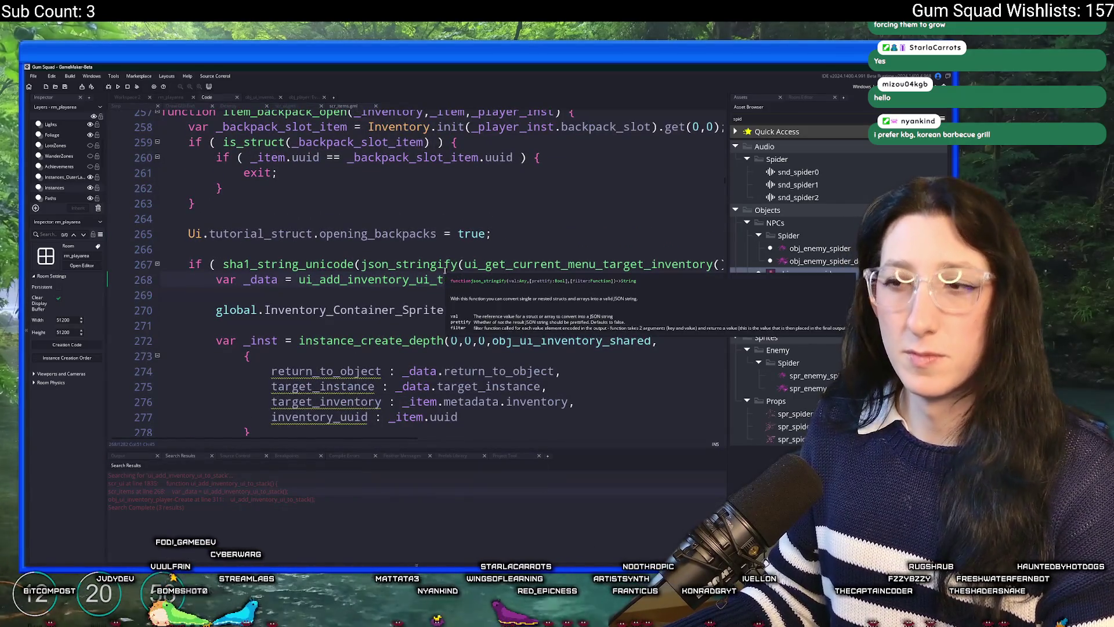
{"action": "middle_click", "coordinate": [439, 281]}
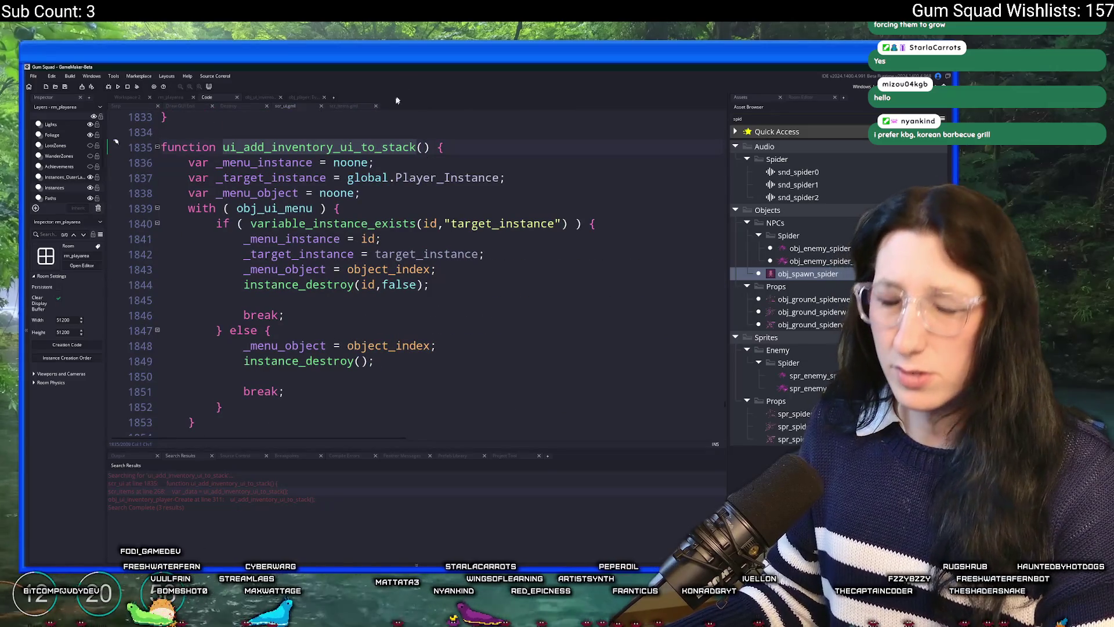
{"action": "left_click", "coordinate": [500, 177]}
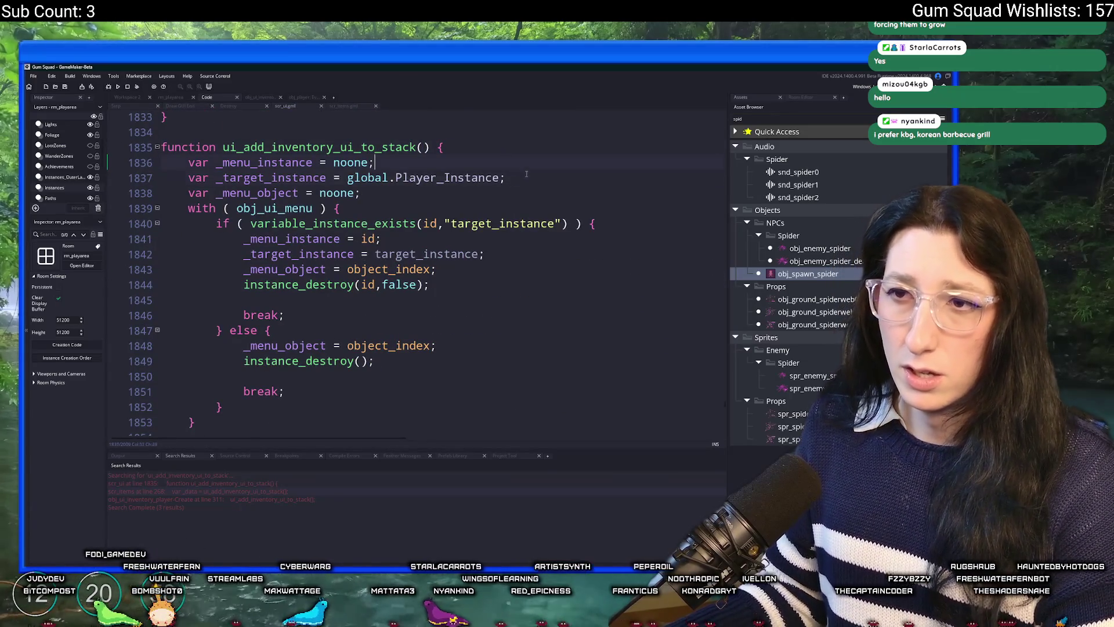
{"action": "left_click", "coordinate": [517, 162]}
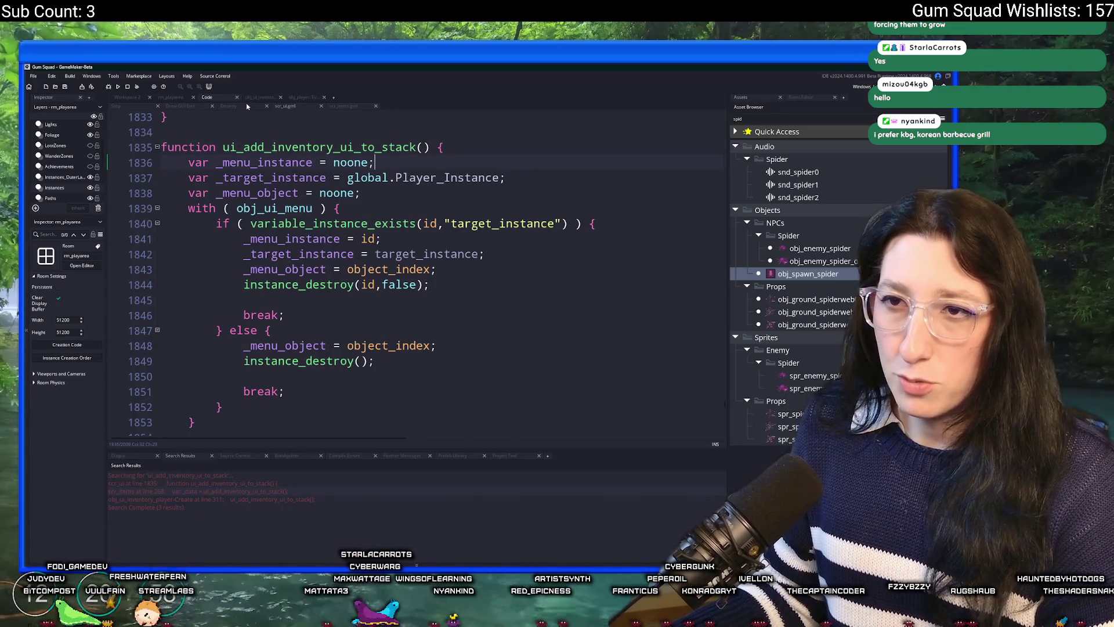
Open the ui_add_inventory_ui_to_stack call in the obj_ui_inventory_player Create event
{"action": "double_click", "coordinate": [244, 500]}
{"action": "left_click", "coordinate": [539, 298]}
{"action": "scroll", "coordinate": [540, 300], "scroll_direction": "up", "scroll_amount": 3}
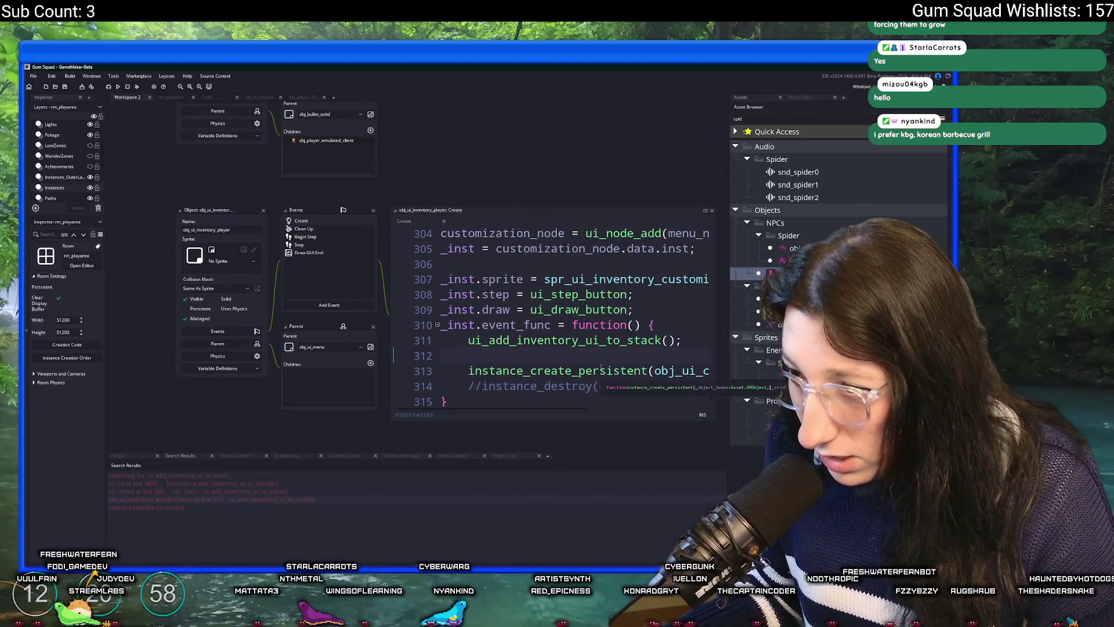
{"action": "scroll", "coordinate": [630, 341], "scroll_direction": "down", "scroll_amount": 1}
{"action": "left_click", "coordinate": [471, 311]}
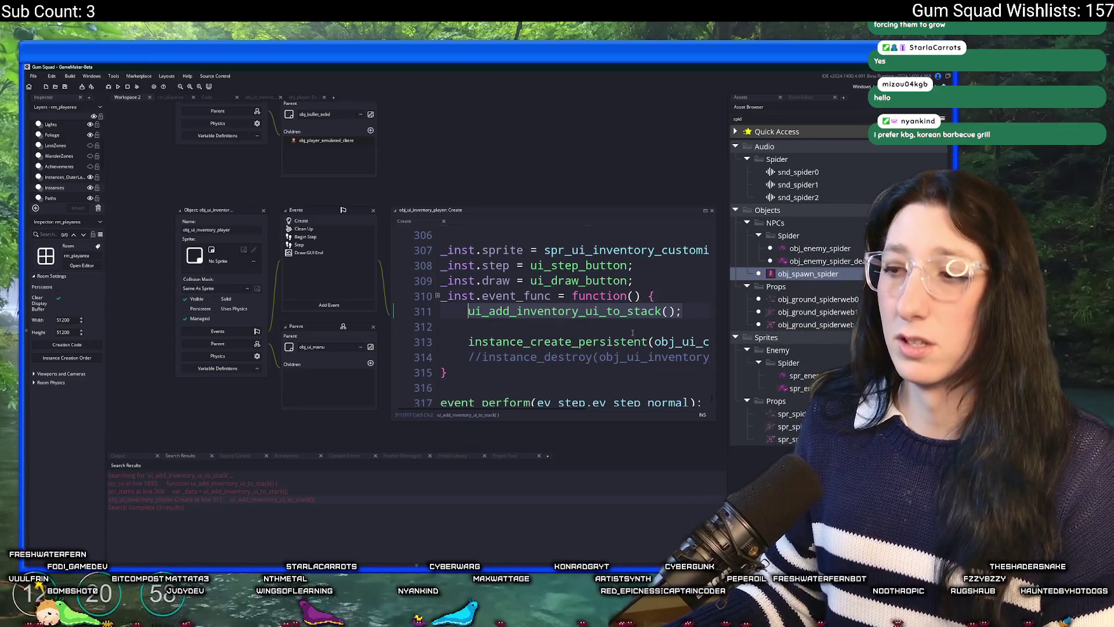
{"action": "key", "text": "Down"}
{"action": "key", "text": "Down"}
{"action": "key", "text": "End"}
{"action": "key", "text": "Up"}
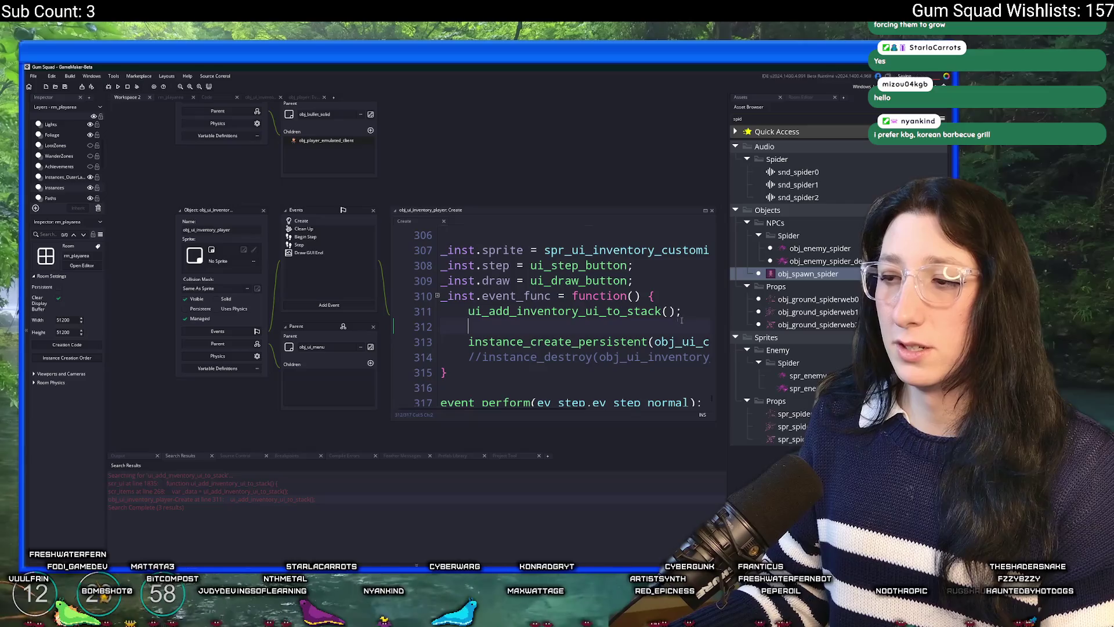
{"action": "mouse_move", "coordinate": [589, 305]}
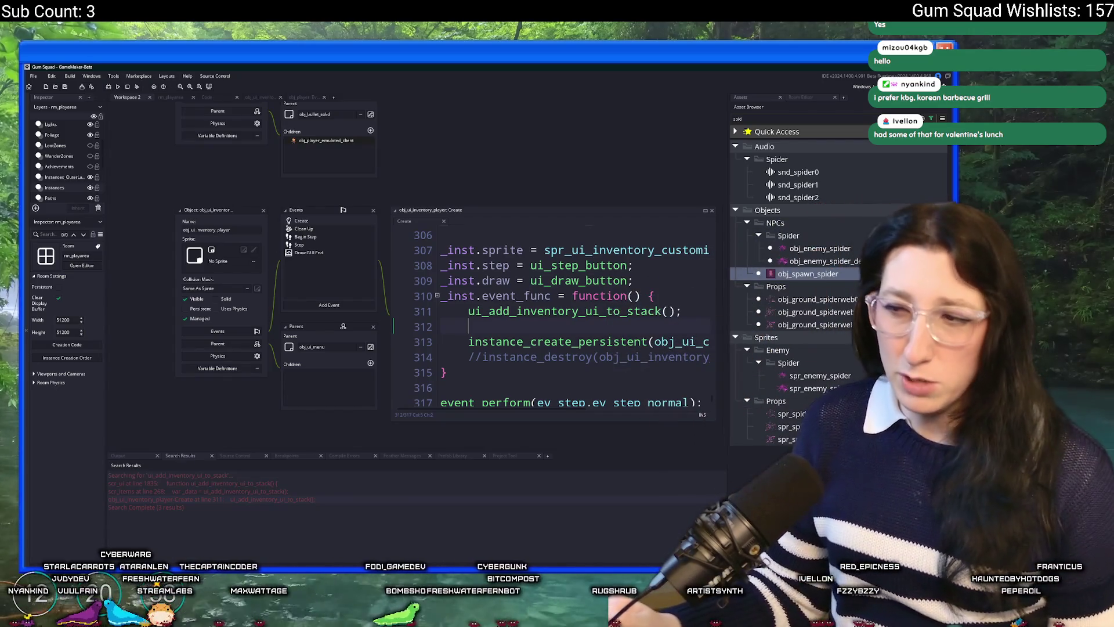
Return to the ui_add_inventory_ui_to_stack call at scr_items line 268
{"action": "double_click", "coordinate": [228, 491]}
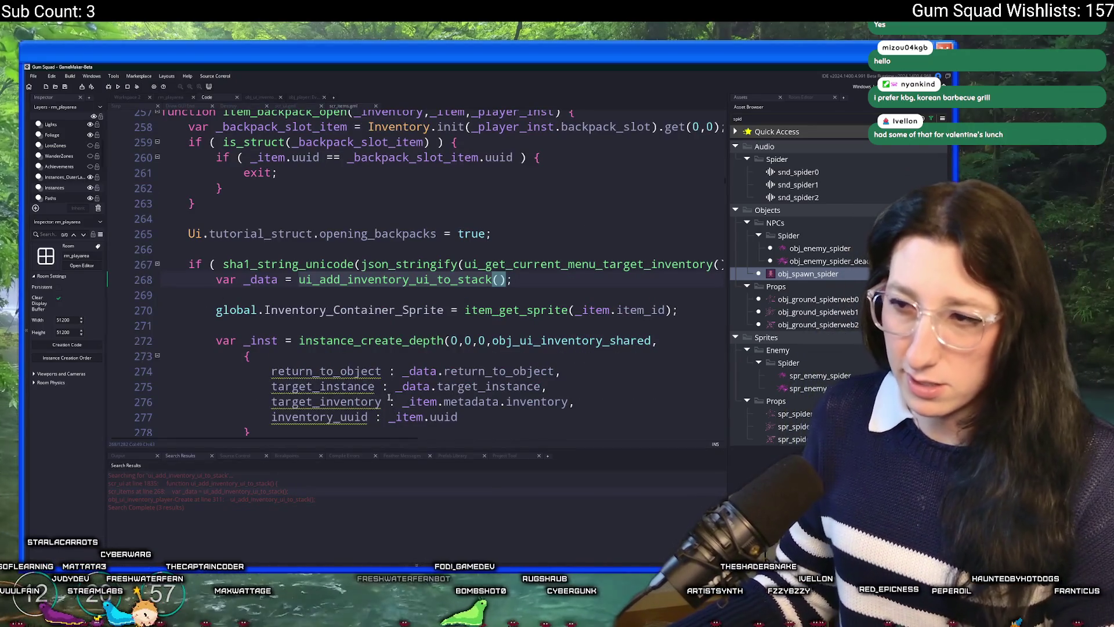
{"action": "left_click", "coordinate": [420, 280]}
{"action": "scroll", "coordinate": [418, 285], "scroll_direction": "up", "scroll_amount": 1}
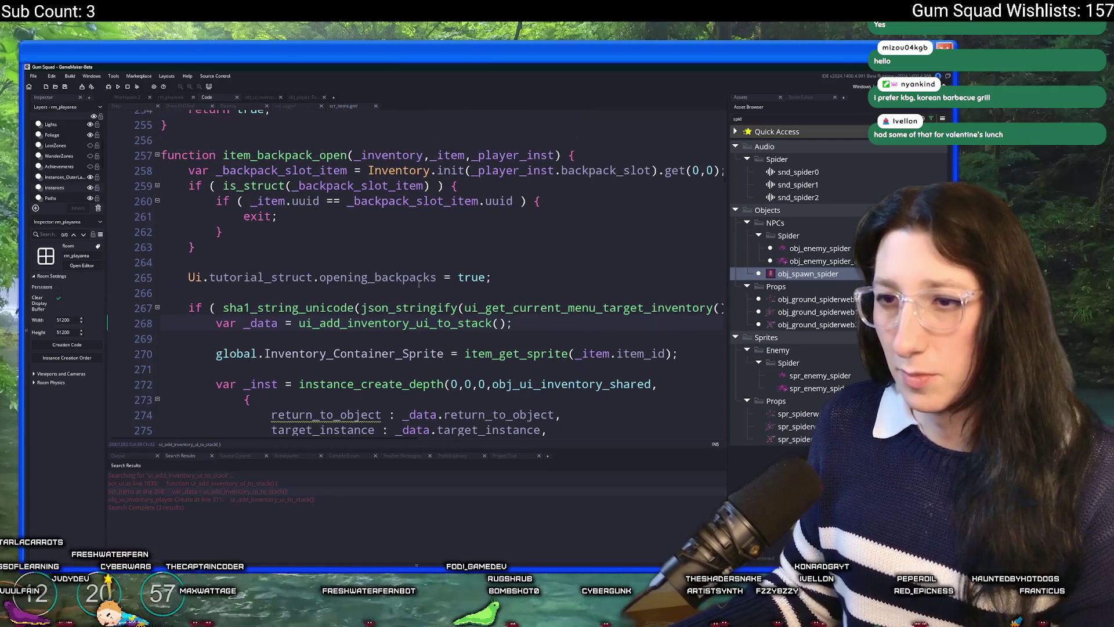
{"action": "left_click", "coordinate": [510, 309]}
{"action": "scroll", "coordinate": [508, 319], "scroll_direction": "down", "scroll_amount": 1}
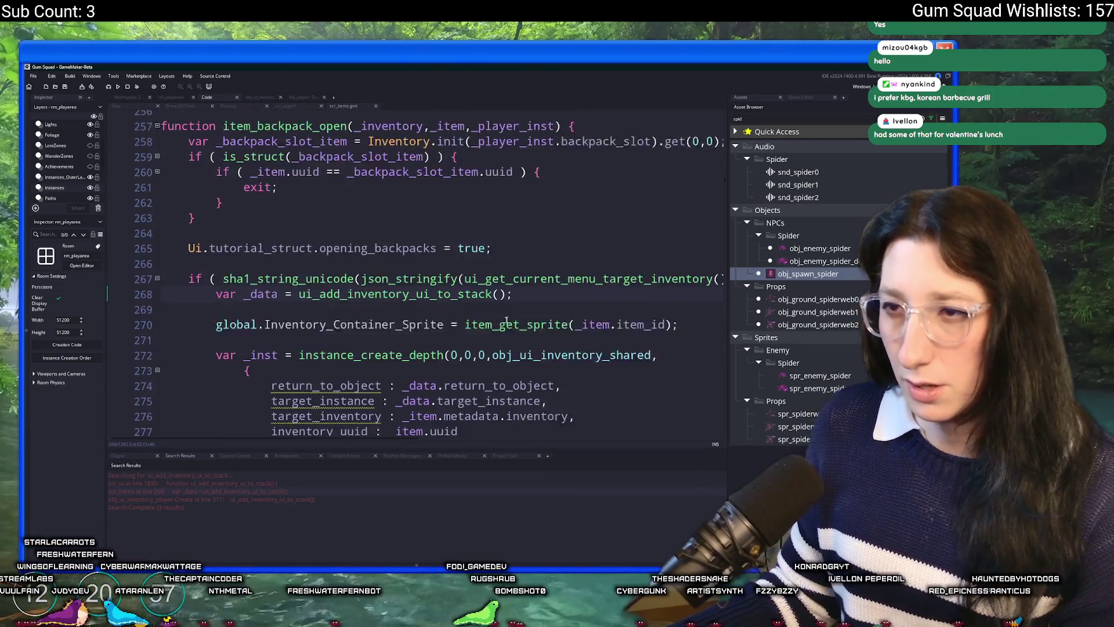
{"action": "scroll", "coordinate": [509, 319], "scroll_direction": "up", "scroll_amount": 3}
Jump to the ui_add_inventory_ui_to_stack definition and scroll through its menu-stack push
{"action": "middle_click", "coordinate": [465, 393]}
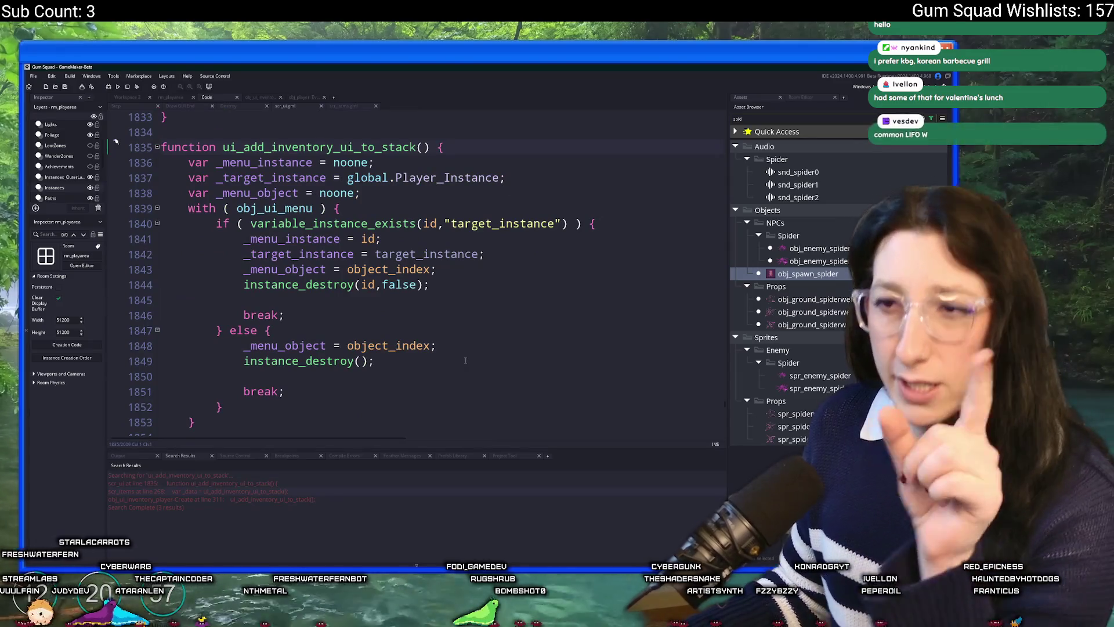
{"action": "scroll", "coordinate": [441, 279], "scroll_direction": "down", "scroll_amount": 2}
{"action": "scroll", "coordinate": [417, 206], "scroll_direction": "up", "scroll_amount": 3}
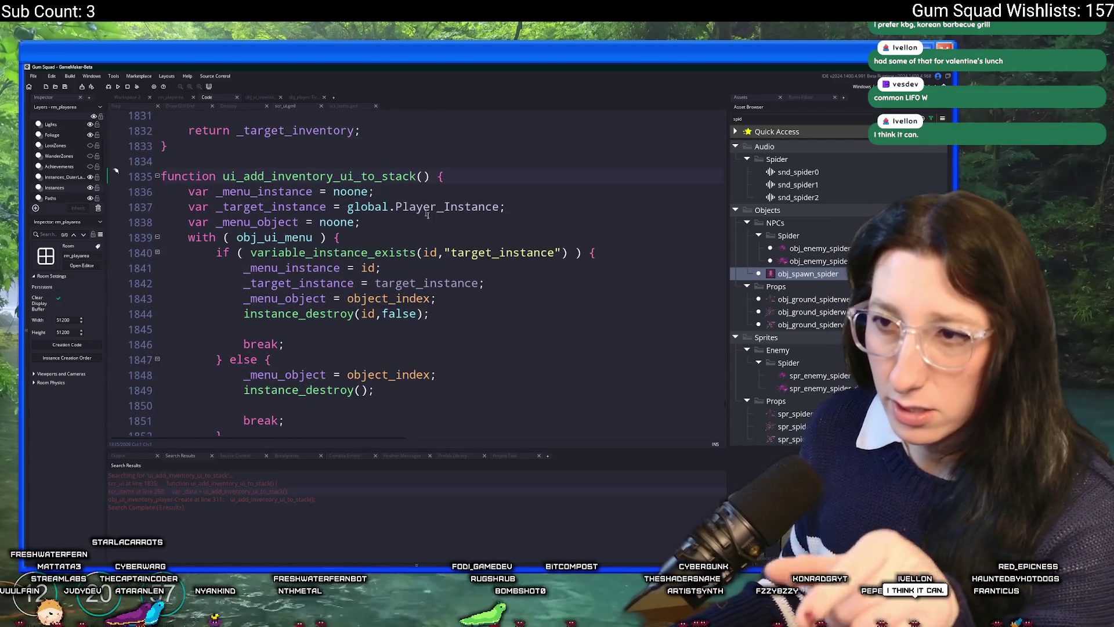
{"action": "scroll", "coordinate": [415, 202], "scroll_direction": "down", "scroll_amount": 3}
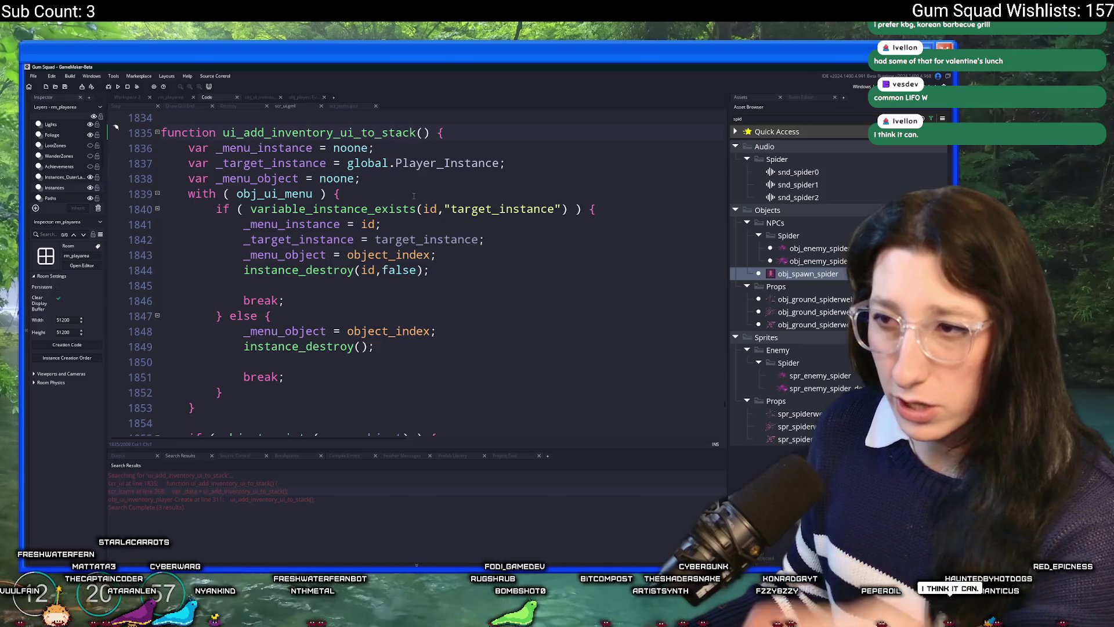
{"action": "scroll", "coordinate": [413, 195], "scroll_direction": "down", "scroll_amount": 3}
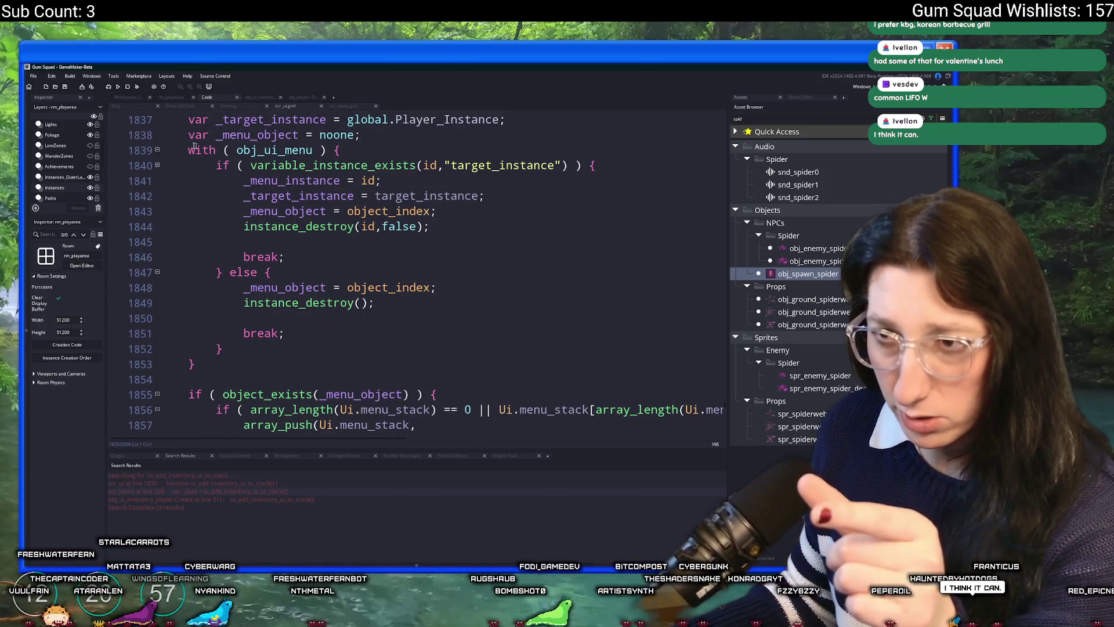
{"action": "scroll", "coordinate": [496, 336], "scroll_direction": "down", "scroll_amount": 4}
{"action": "scroll", "coordinate": [496, 336], "scroll_direction": "down", "scroll_amount": 4}
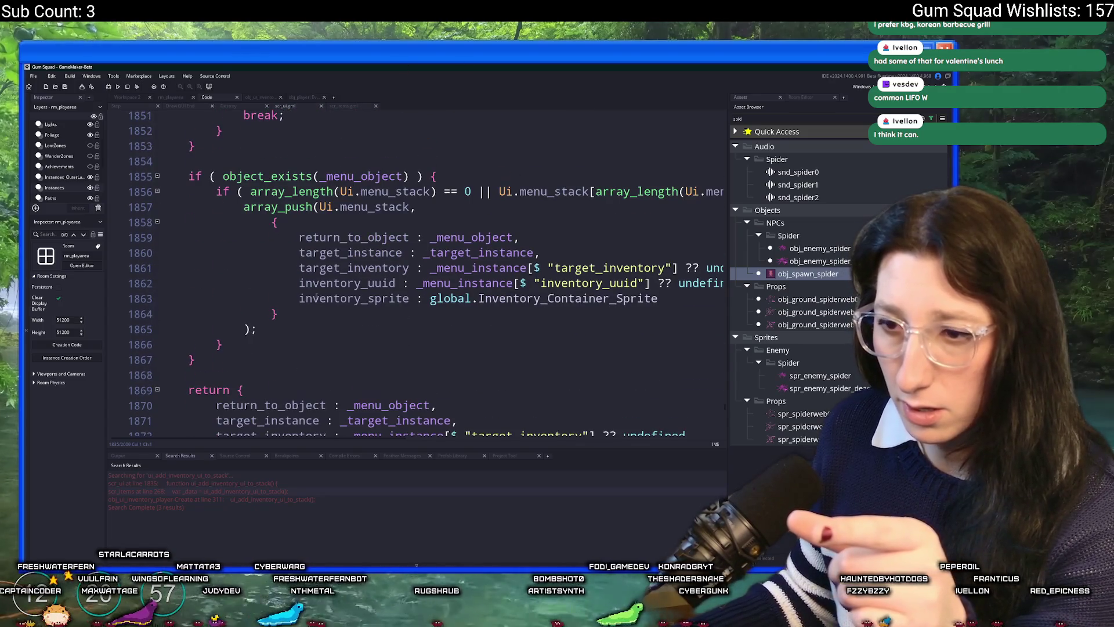
{"action": "scroll", "coordinate": [313, 290], "scroll_direction": "up", "scroll_amount": 3}
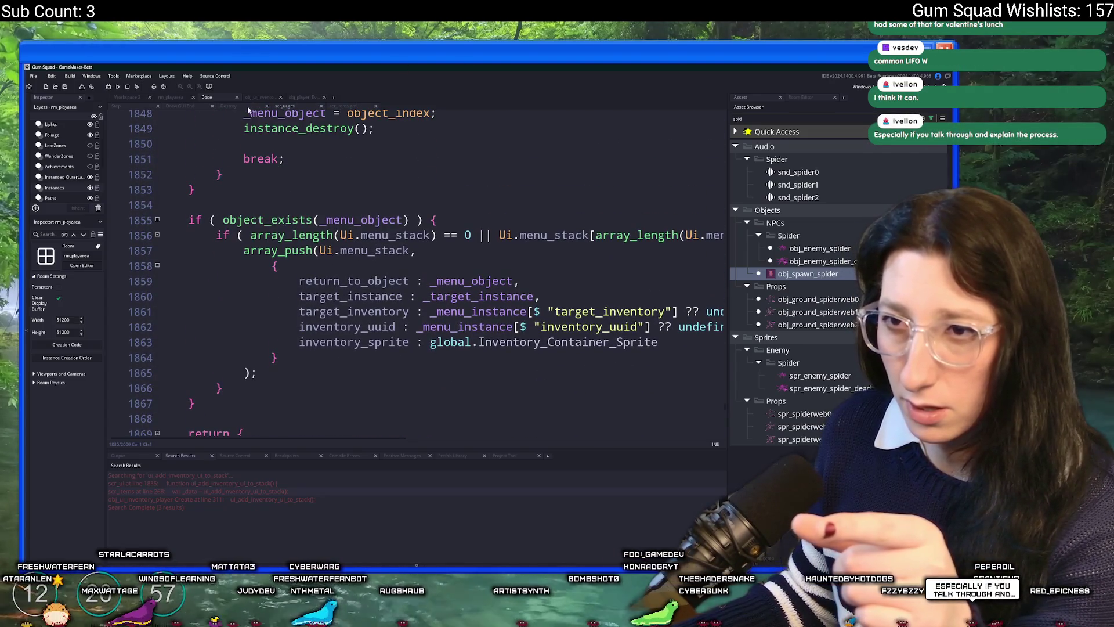
Go back to line 268 and inspect the call feeding instance_create_depth on line 272
{"action": "double_click", "coordinate": [198, 491]}
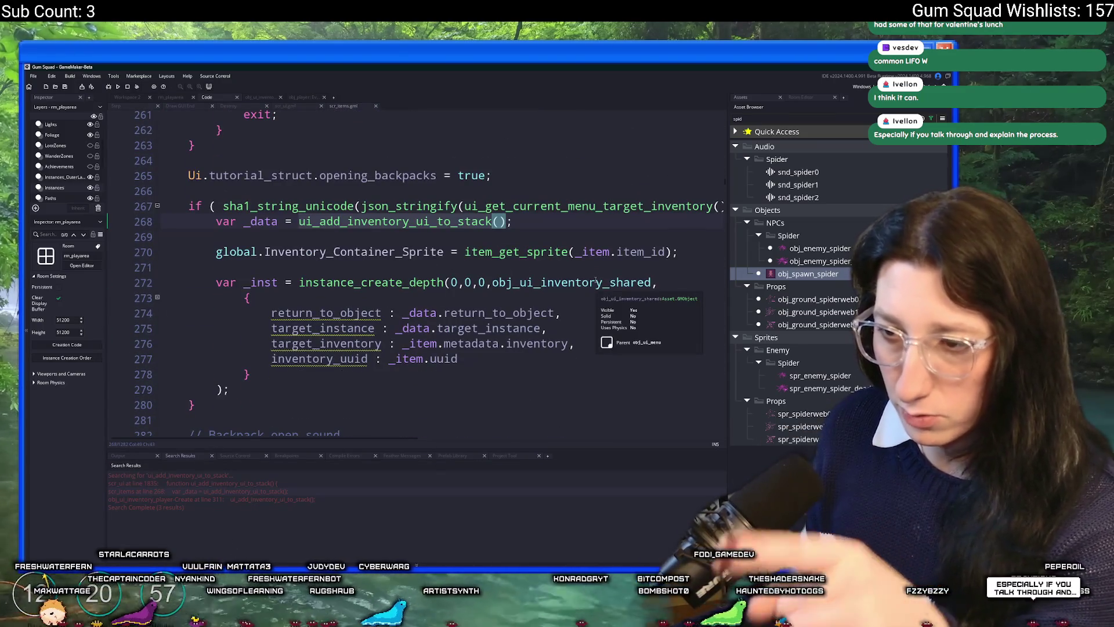
{"action": "left_click", "coordinate": [595, 281]}
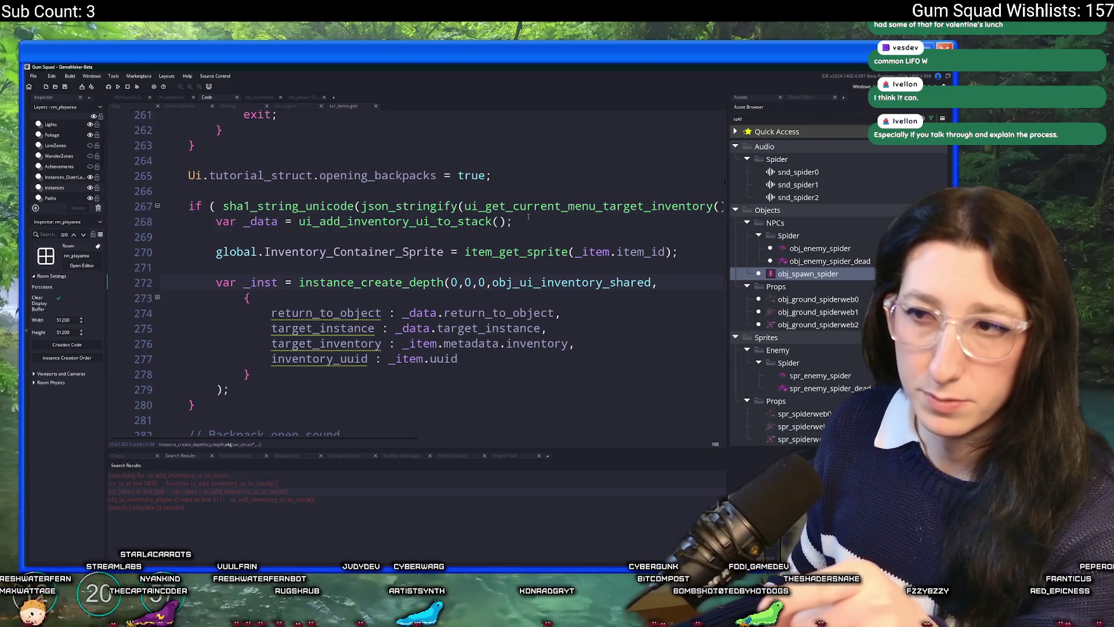
{"action": "left_click", "coordinate": [299, 221]}
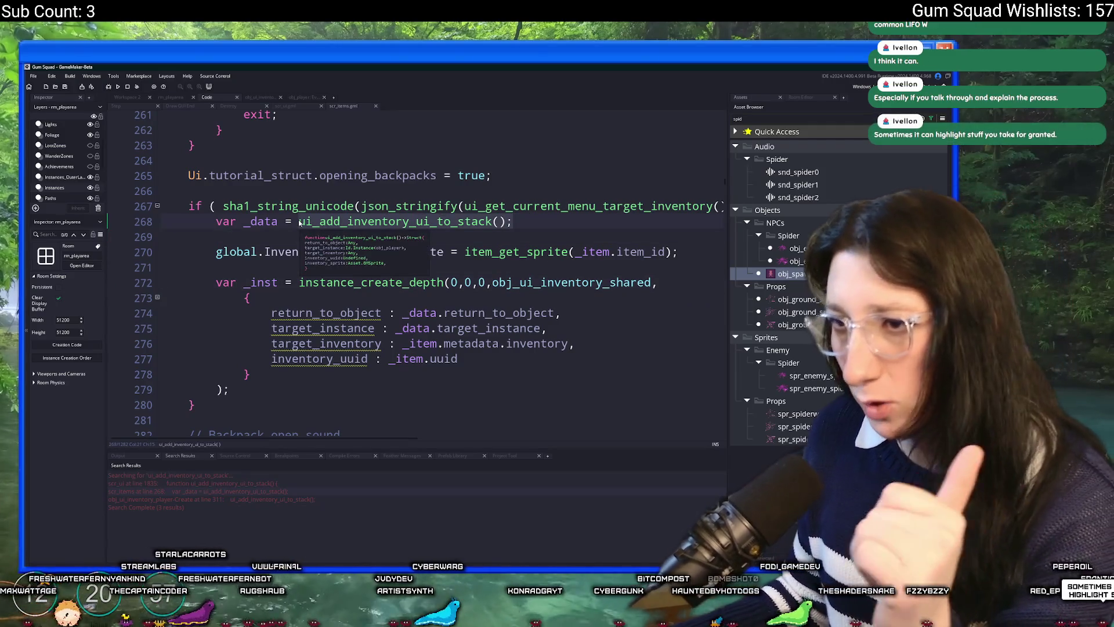
{"action": "mouse_move", "coordinate": [513, 329]}
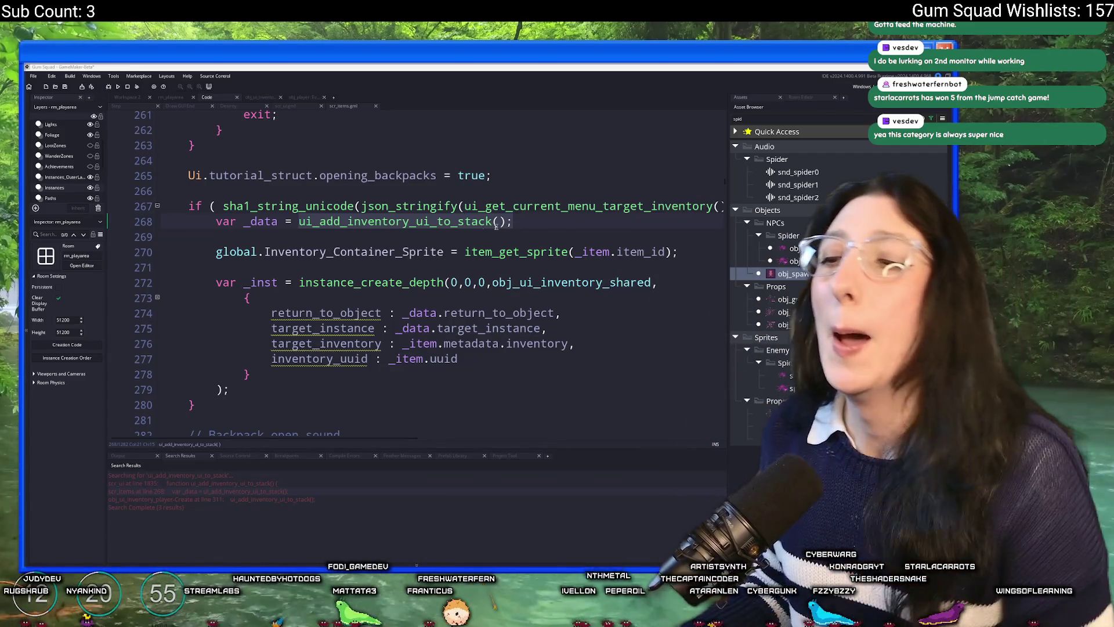
Reopen the obj_ui_inventory_player Create event call on line 311 and enlarge the code editor
{"action": "left_click", "coordinate": [253, 508]}
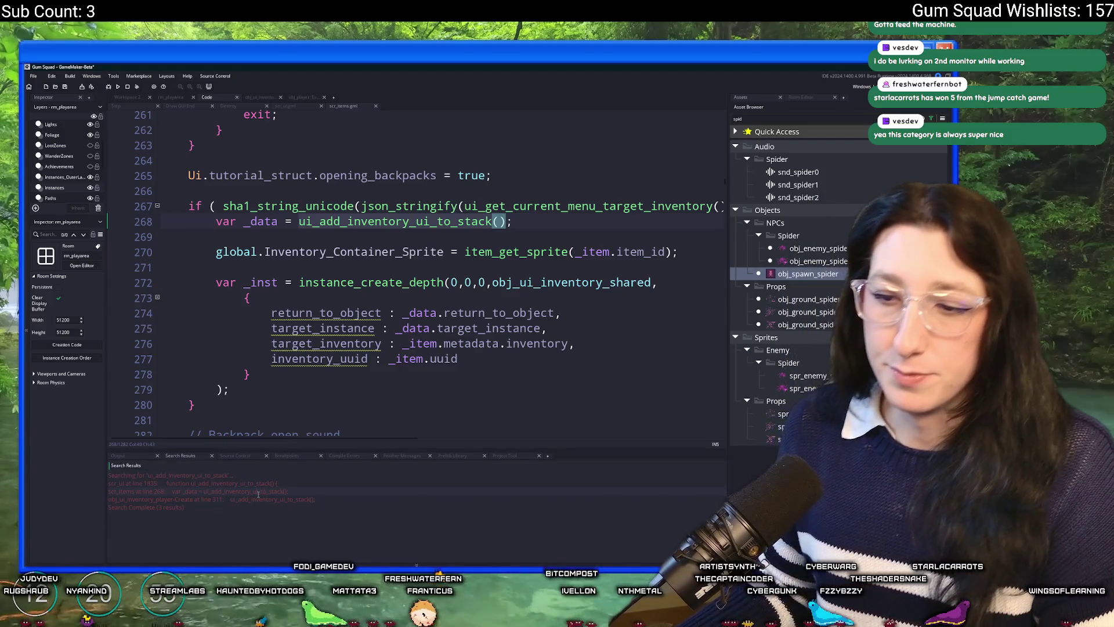
{"action": "double_click", "coordinate": [251, 498]}
{"action": "left_click", "coordinate": [519, 313]}
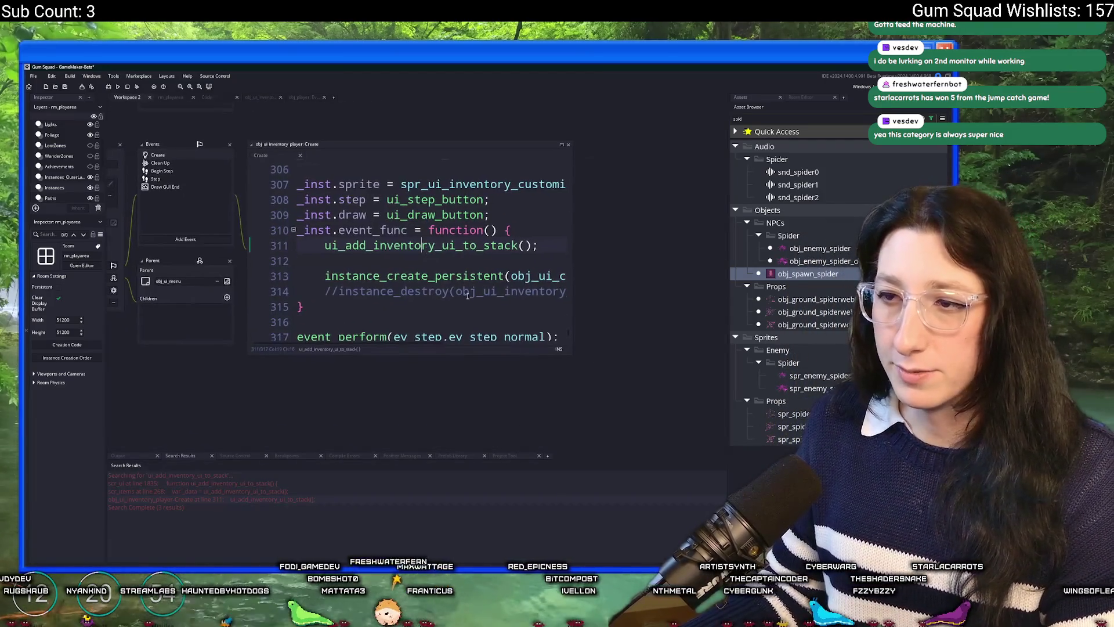
{"action": "left_click_drag", "start_coordinate": [571, 352], "coordinate": [678, 414]}
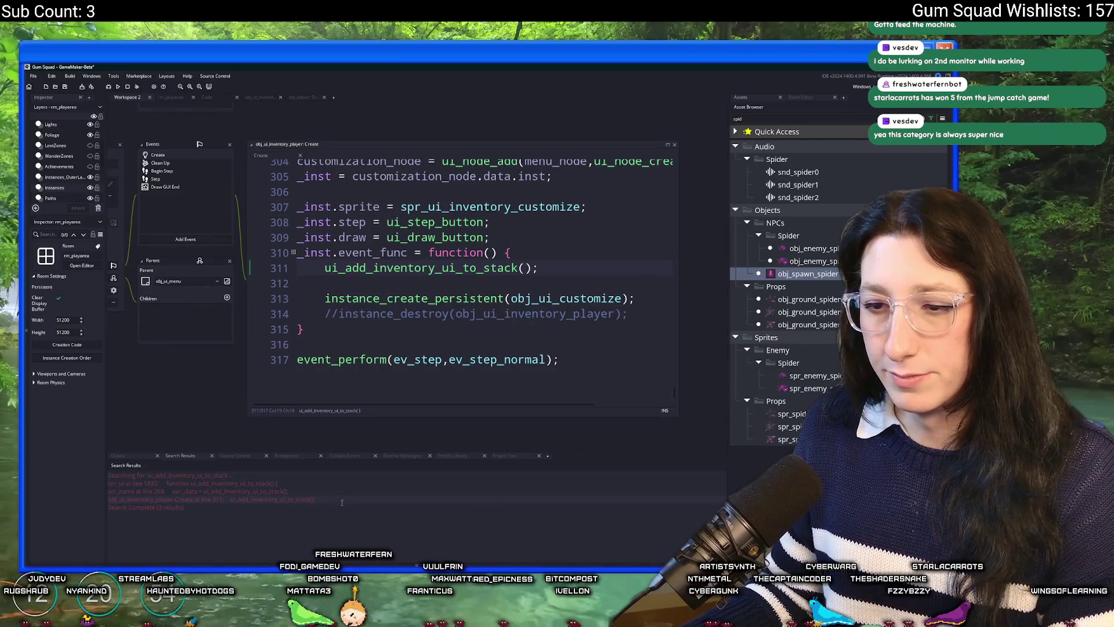
From scr_items line 268, go to the definition and search for the selected array_push(Ui.menu_stack
{"action": "double_click", "coordinate": [266, 491]}
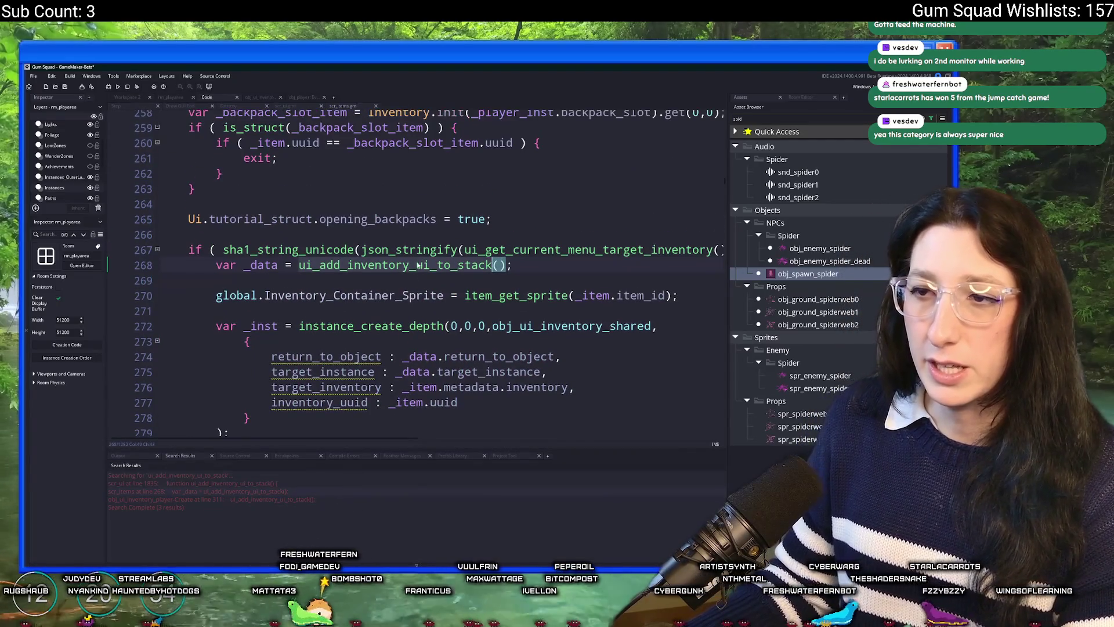
{"action": "middle_click", "coordinate": [417, 265]}
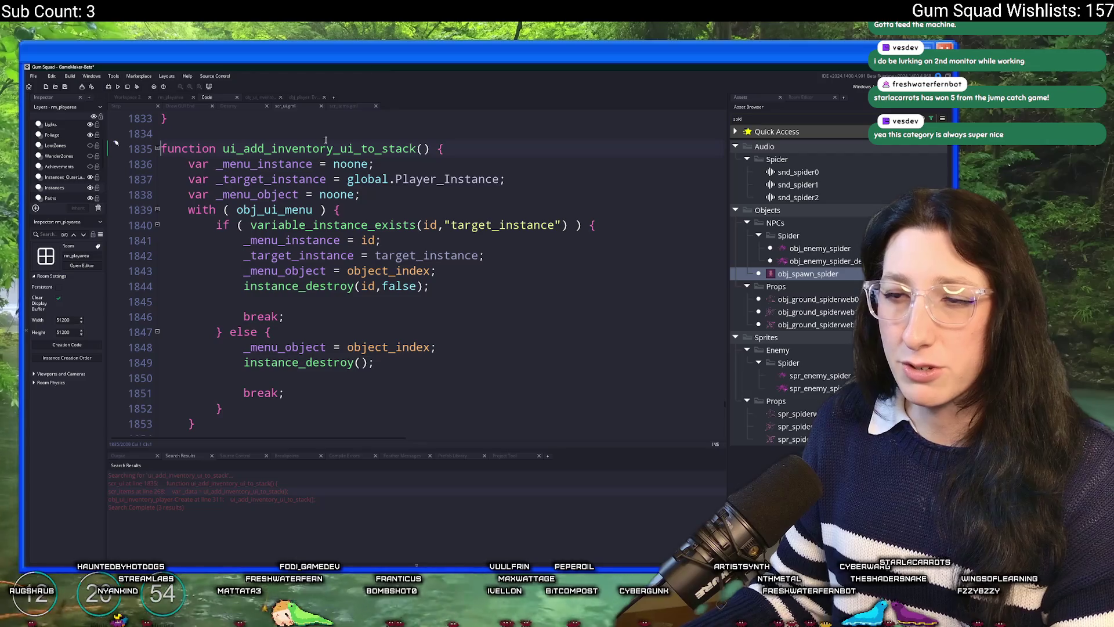
{"action": "scroll", "coordinate": [367, 206], "scroll_direction": "down", "scroll_amount": 1}
{"action": "scroll", "coordinate": [367, 206], "scroll_direction": "up", "scroll_amount": 1}
{"action": "scroll", "coordinate": [367, 206], "scroll_direction": "down", "scroll_amount": 5}
{"action": "left_click_drag", "start_coordinate": [410, 252], "coordinate": [244, 252]}
{"action": "key", "text": "ctrl+f"}
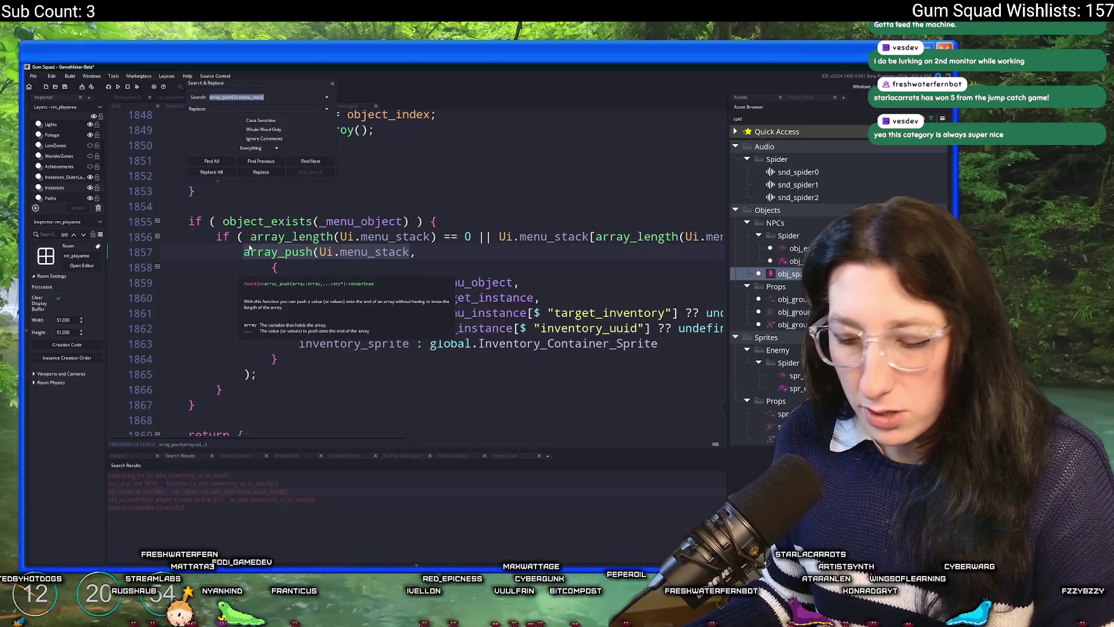
List every push onto Ui.menu_stack, then return to the function body near line 1852
{"action": "key", "text": "Return"}
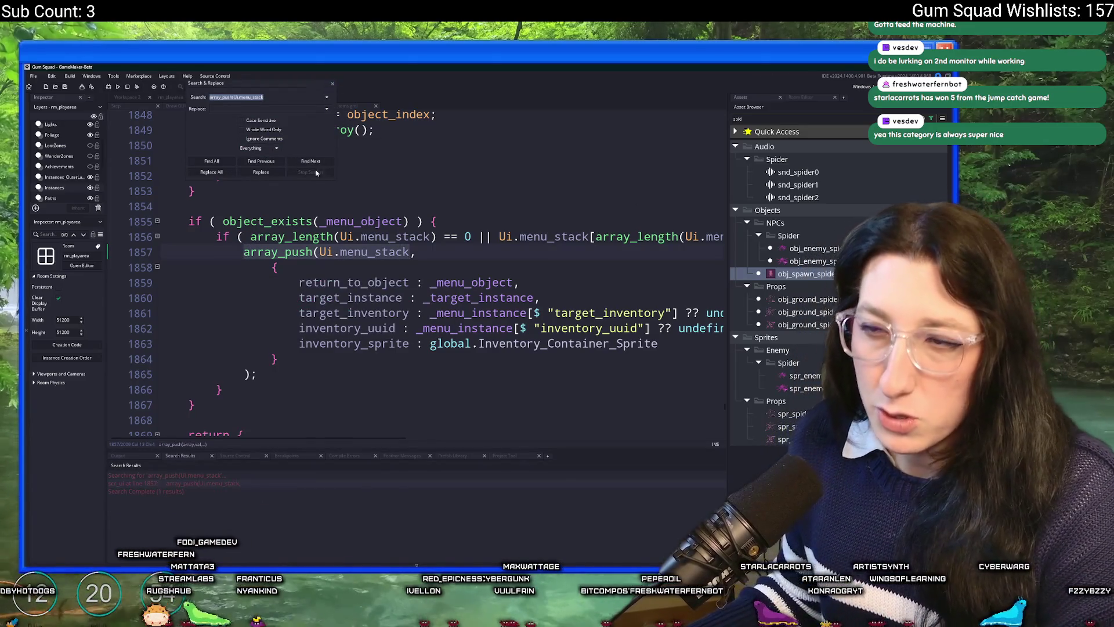
{"action": "key", "text": "Escape"}
{"action": "scroll", "coordinate": [422, 289], "scroll_direction": "up", "scroll_amount": 4}
{"action": "scroll", "coordinate": [422, 289], "scroll_direction": "down", "scroll_amount": 2}
{"action": "left_click", "coordinate": [421, 289]}
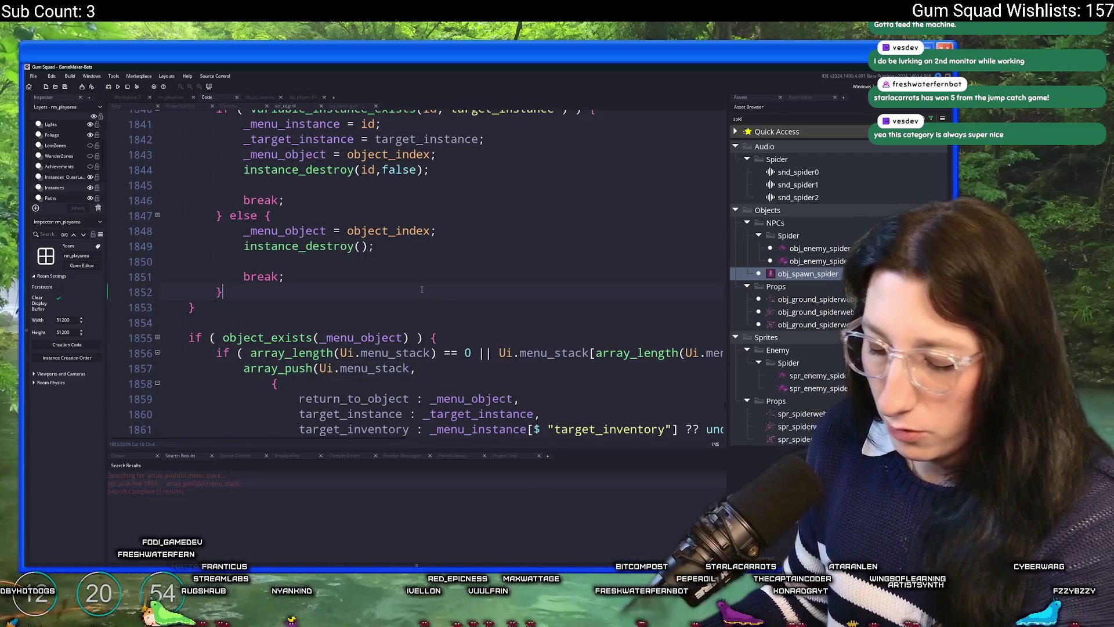
Maximize the code editor with F12 and highlight every _menu_object use in the function
{"action": "key", "text": "F12"}
{"action": "scroll", "coordinate": [410, 302], "scroll_direction": "down", "scroll_amount": 3}
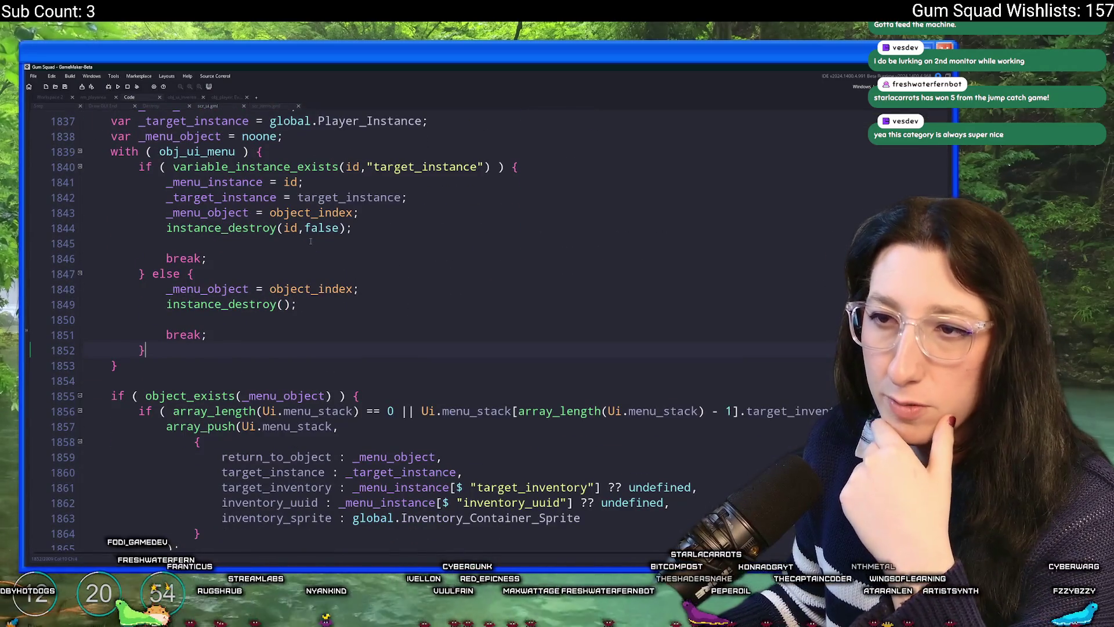
{"action": "scroll", "coordinate": [318, 275], "scroll_direction": "up", "scroll_amount": 3}
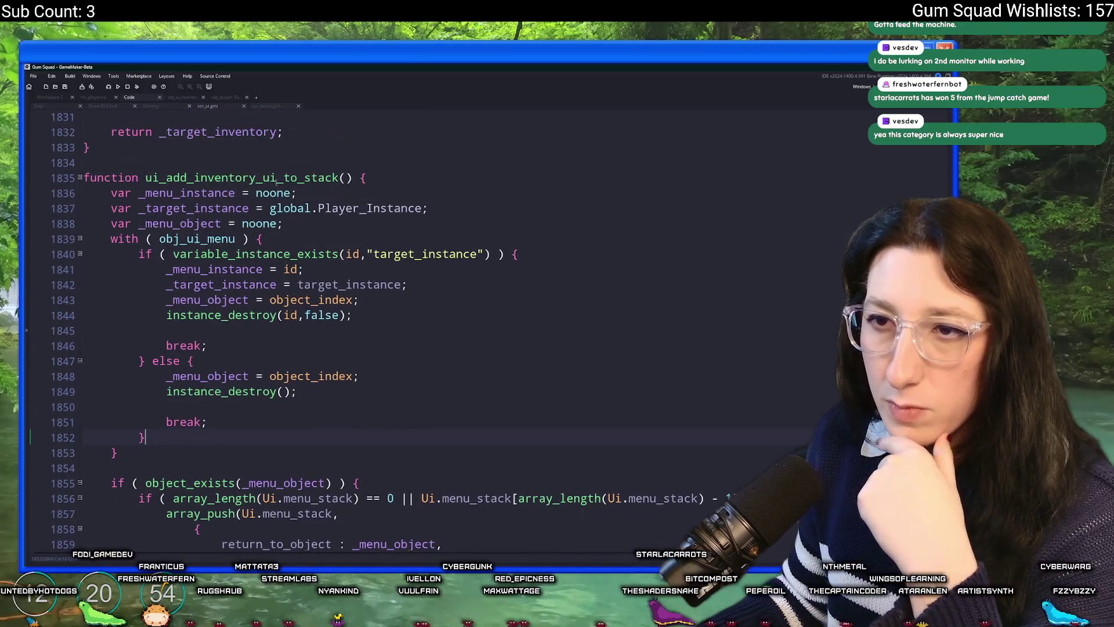
{"action": "scroll", "coordinate": [469, 305], "scroll_direction": "down", "scroll_amount": 2}
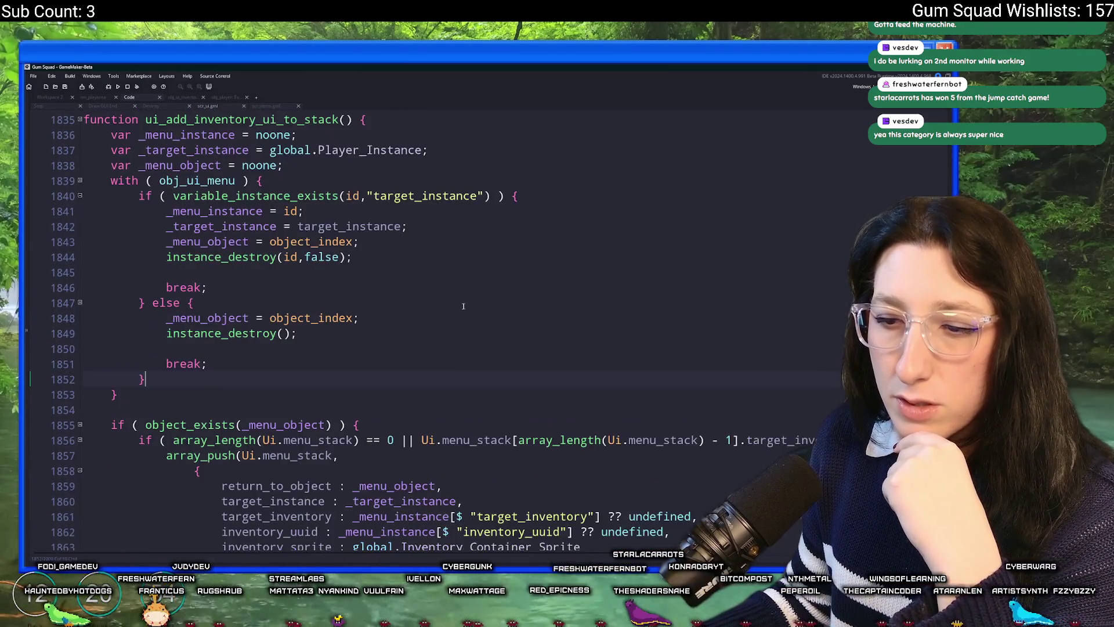
{"action": "left_click", "coordinate": [279, 393]}
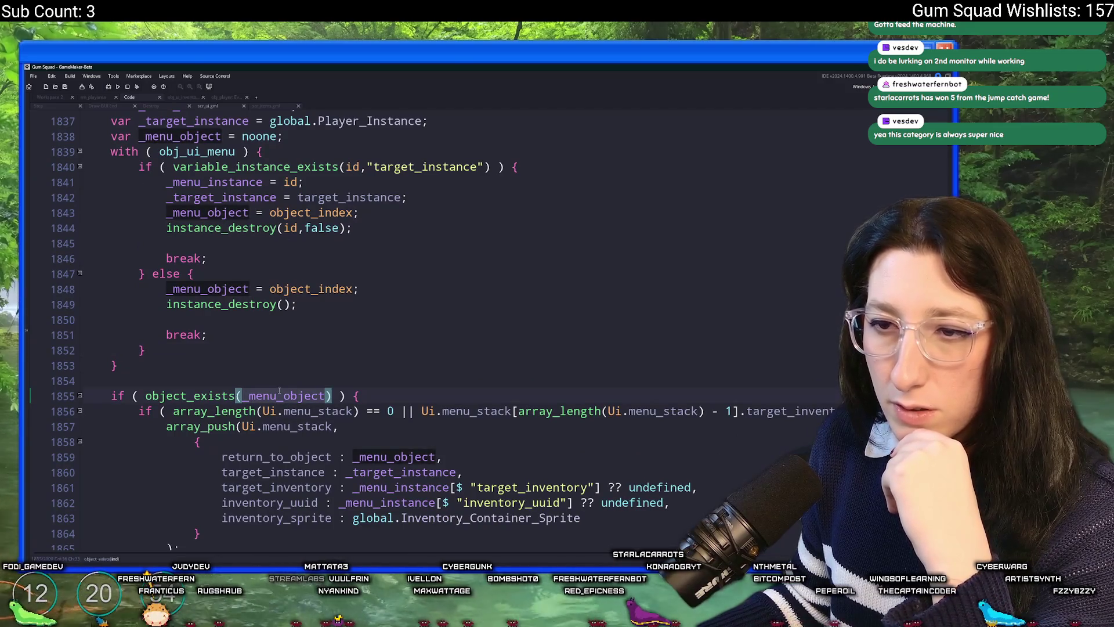
{"action": "scroll", "coordinate": [309, 380], "scroll_direction": "up", "scroll_amount": 1}
{"action": "scroll", "coordinate": [277, 328], "scroll_direction": "up", "scroll_amount": 1}
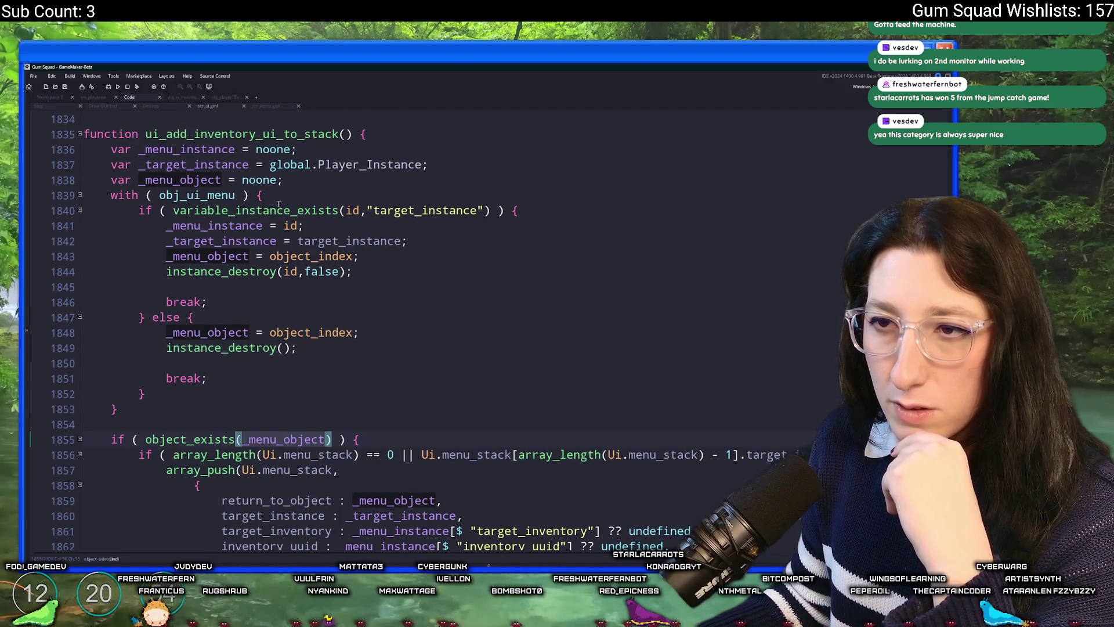
Search the whole project for target_instance
{"action": "double_click", "coordinate": [423, 210]}
{"action": "double_click", "coordinate": [348, 241]}
{"action": "key", "text": "ctrl+shift+f"}
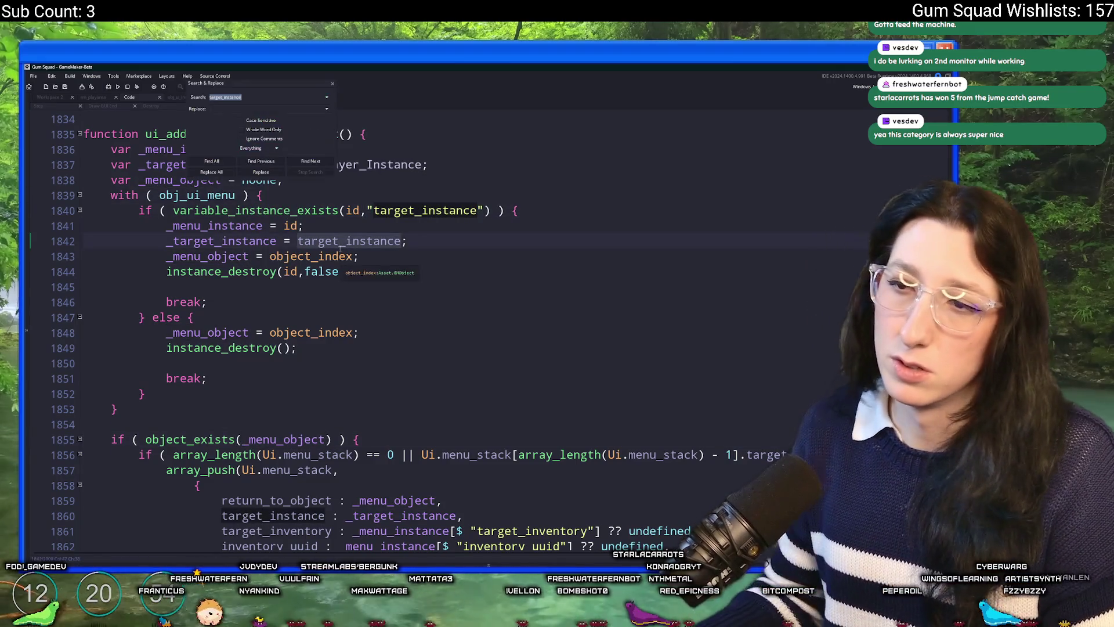
{"action": "key", "text": "Return"}
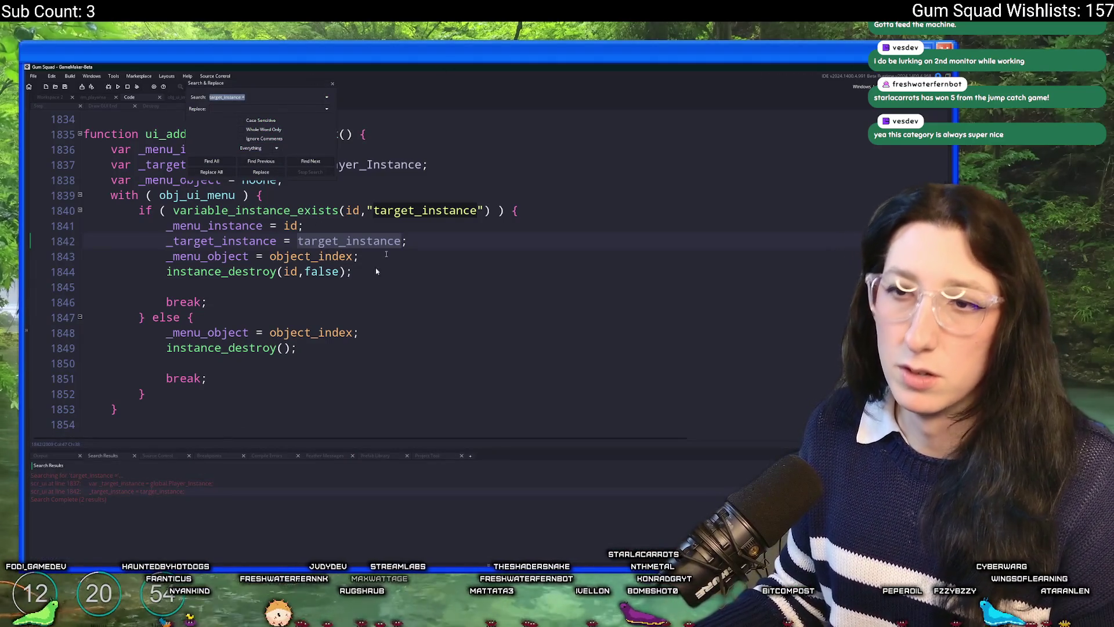
{"action": "left_click", "coordinate": [270, 94]}
{"action": "key", "text": "BackSpace"}
{"action": "key", "text": "BackSpace"}
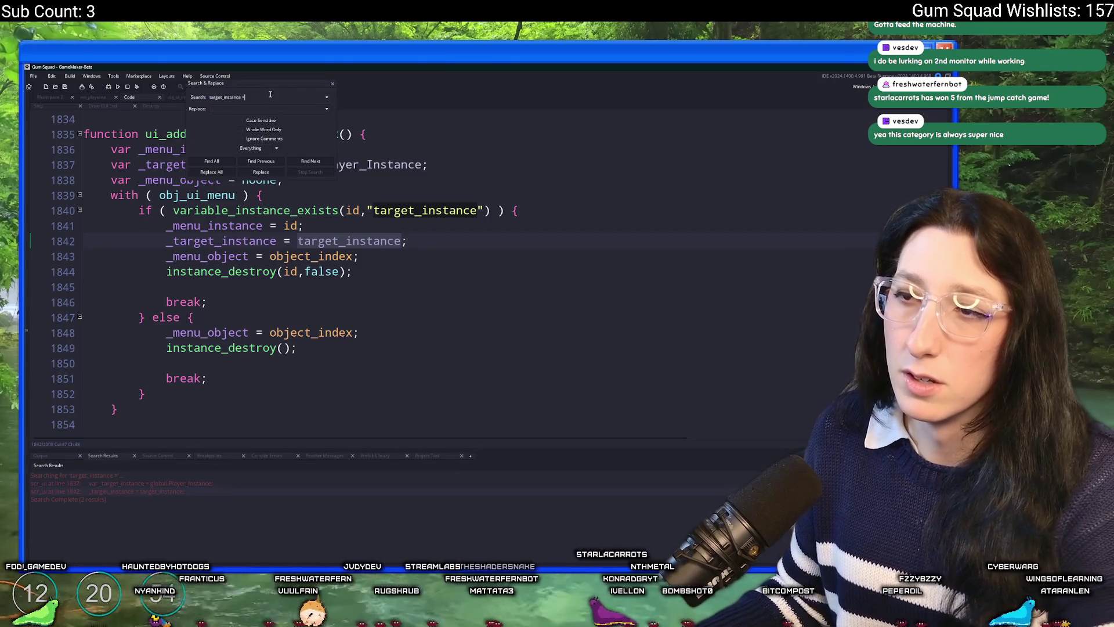
{"action": "key", "text": "Return"}
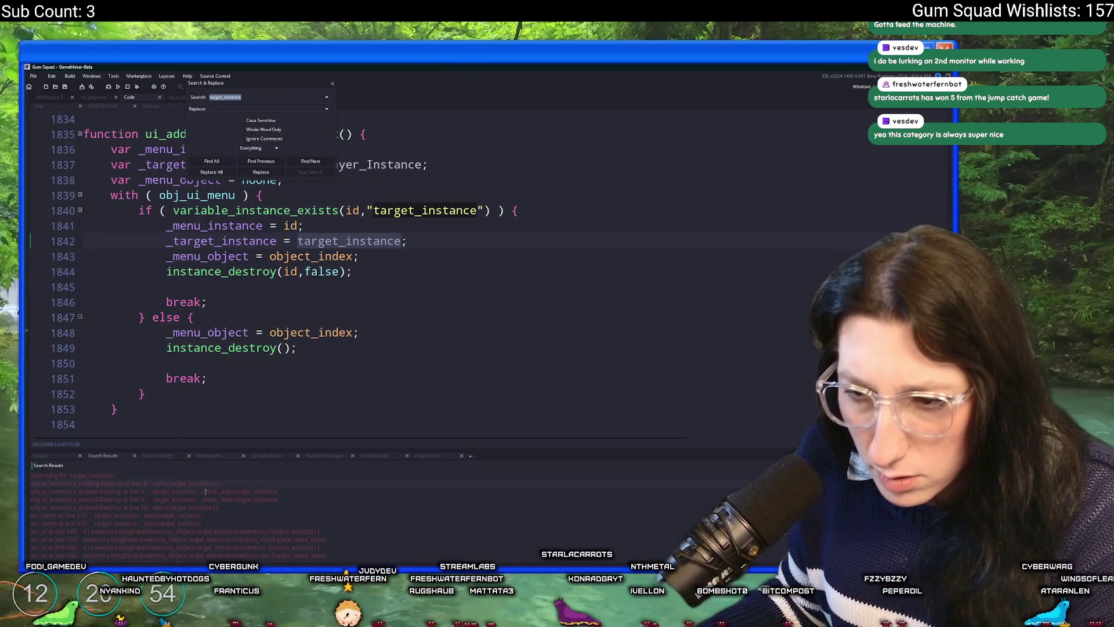
Review the obj_ui_inventory_shared Destroy match, then open obj_ui_inventory_gunworkbench's Destroy event
{"action": "double_click", "coordinate": [182, 498]}
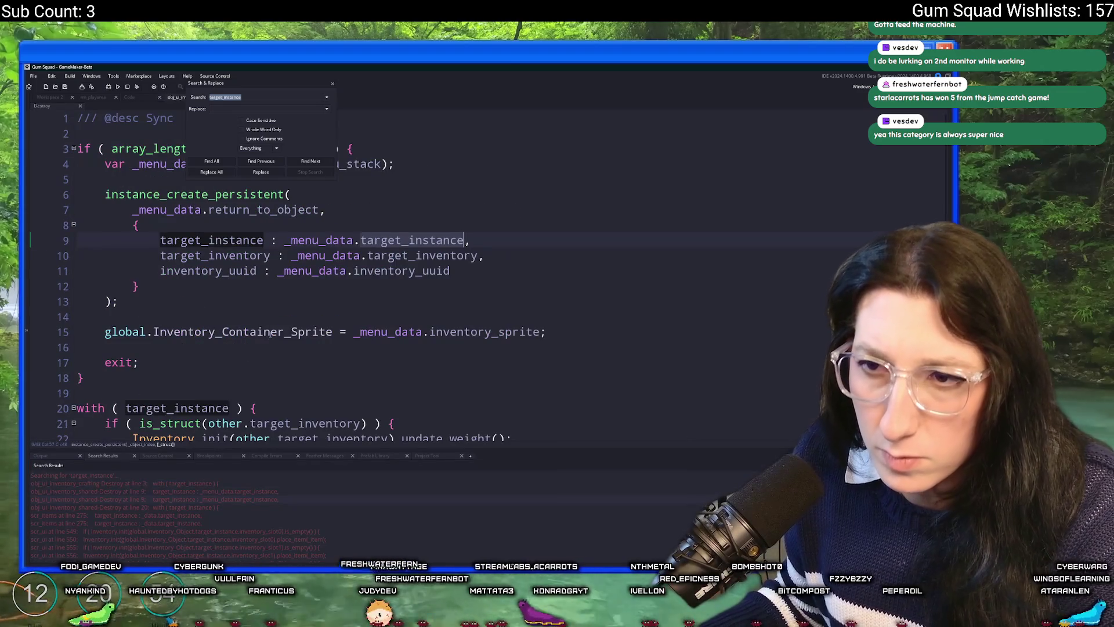
{"action": "left_click", "coordinate": [332, 83]}
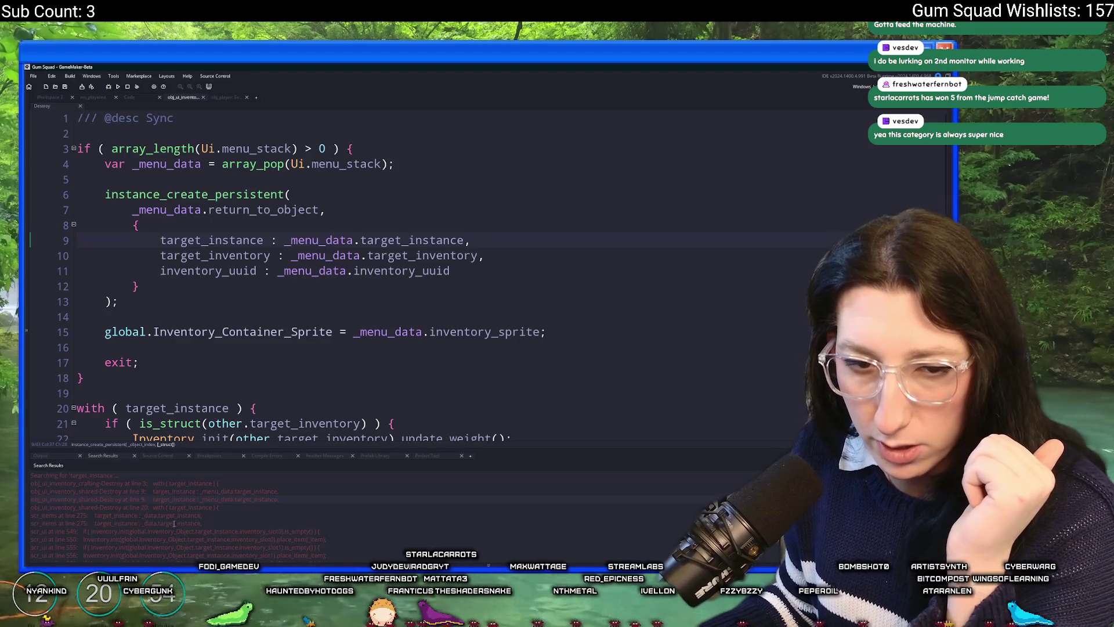
{"action": "scroll", "coordinate": [174, 523], "scroll_direction": "down", "scroll_amount": 1}
{"action": "scroll", "coordinate": [183, 515], "scroll_direction": "down", "scroll_amount": 2}
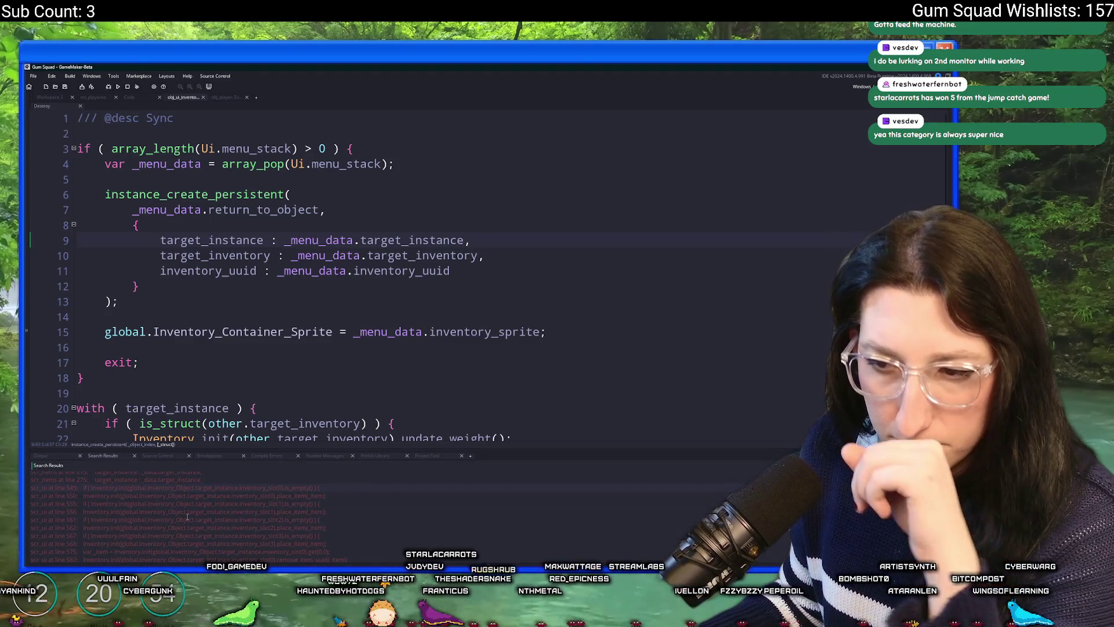
{"action": "scroll", "coordinate": [187, 516], "scroll_direction": "down", "scroll_amount": 5}
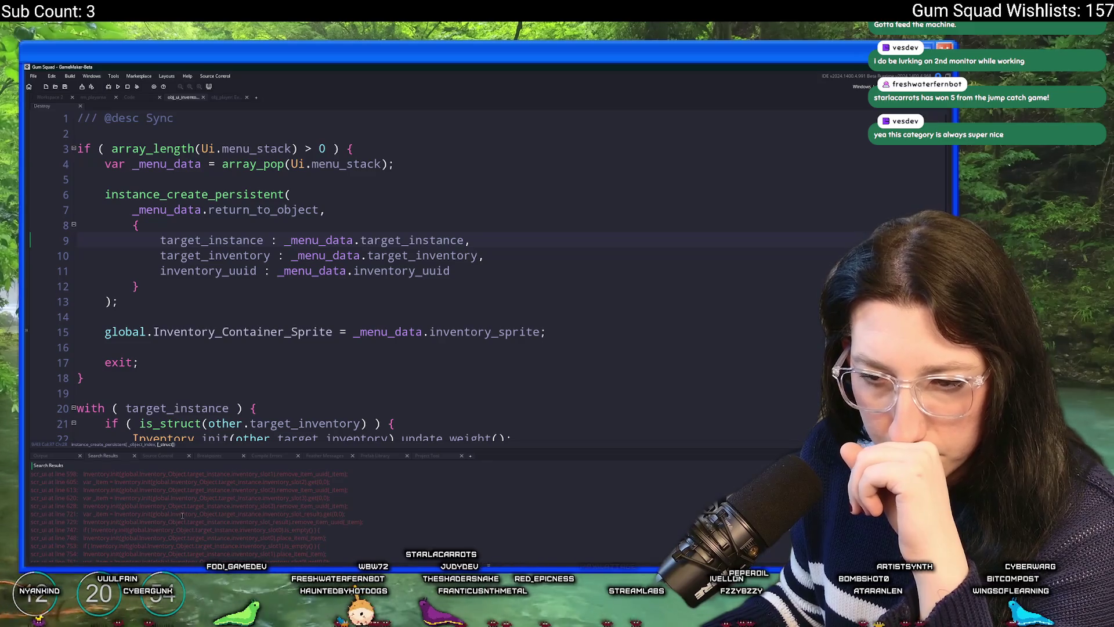
{"action": "scroll", "coordinate": [186, 505], "scroll_direction": "down", "scroll_amount": 10}
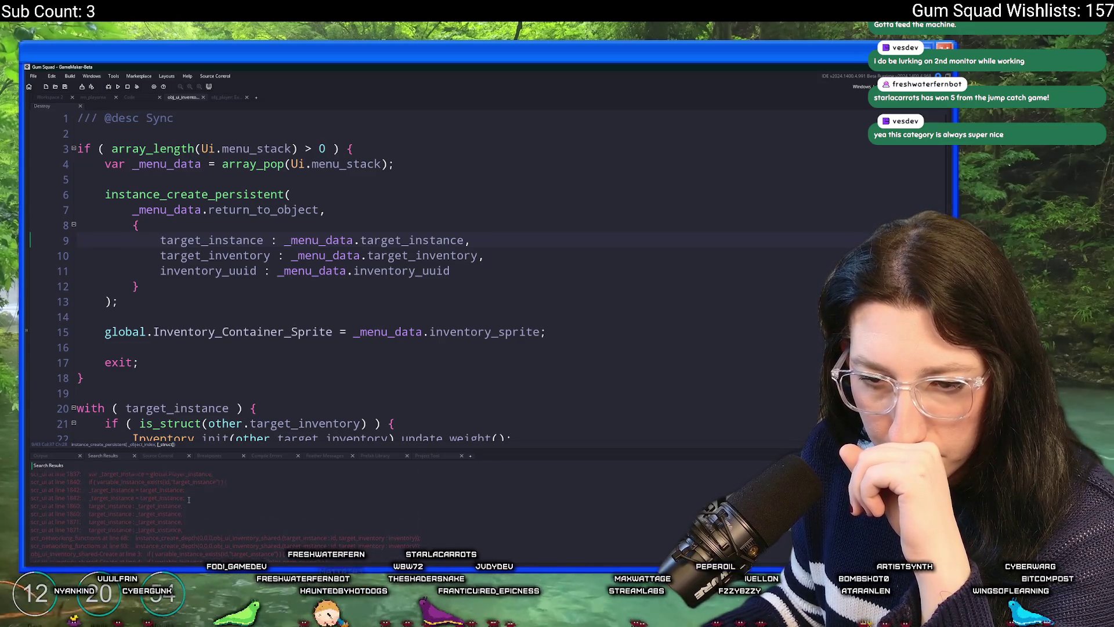
{"action": "scroll", "coordinate": [188, 498], "scroll_direction": "down", "scroll_amount": 3}
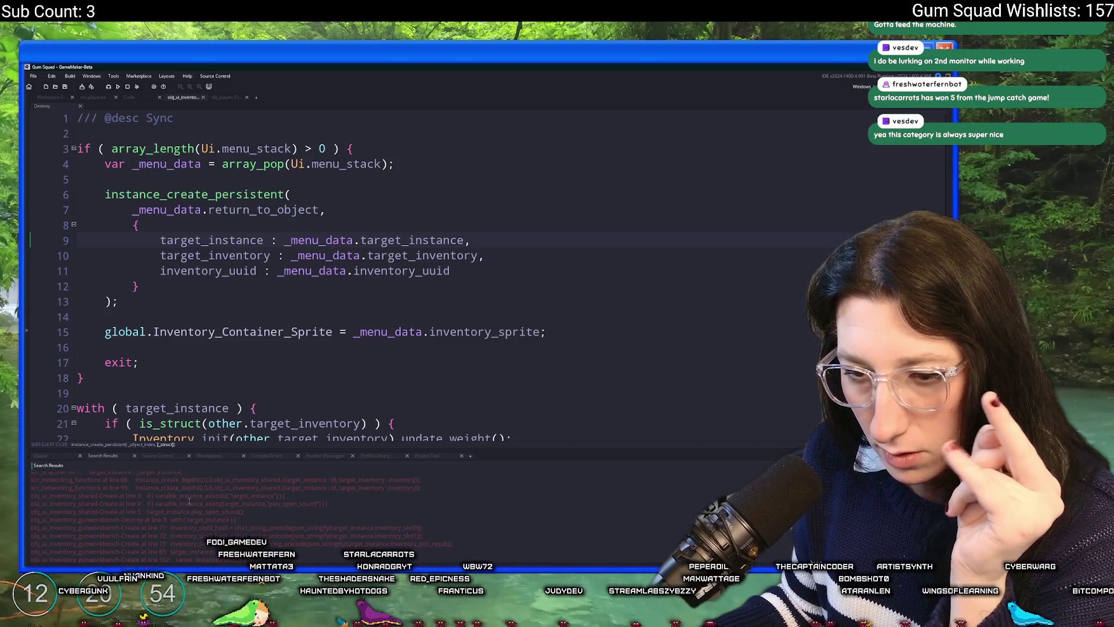
{"action": "double_click", "coordinate": [202, 520]}
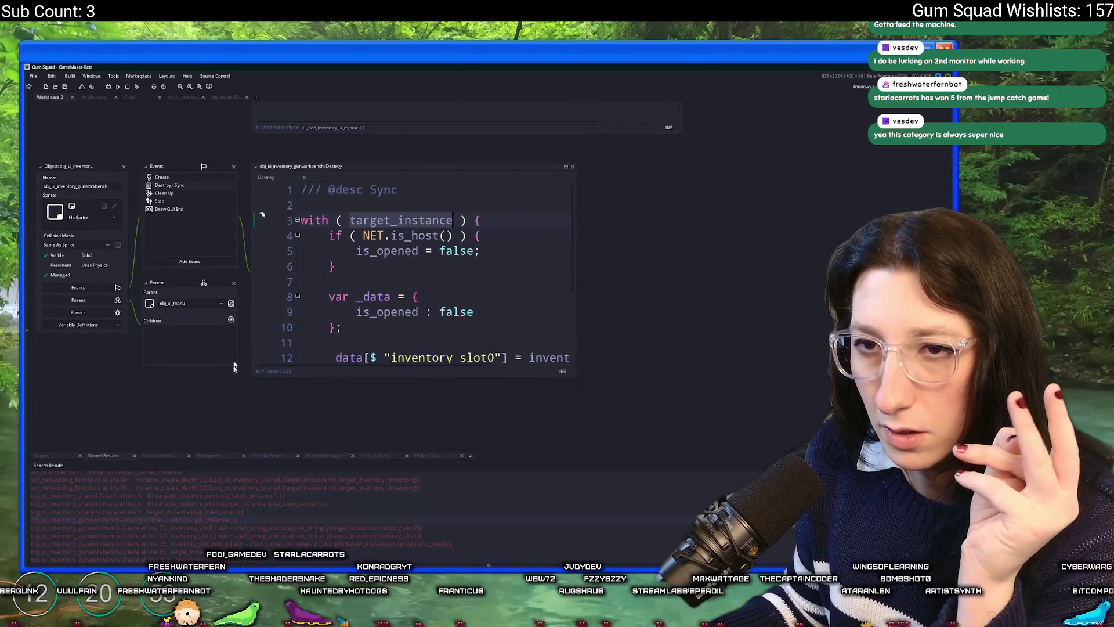
Return to the full-screen obj_ui_inventory Destroy Sync code and scroll through it
{"action": "scroll", "coordinate": [232, 504], "scroll_direction": "up", "scroll_amount": 5}
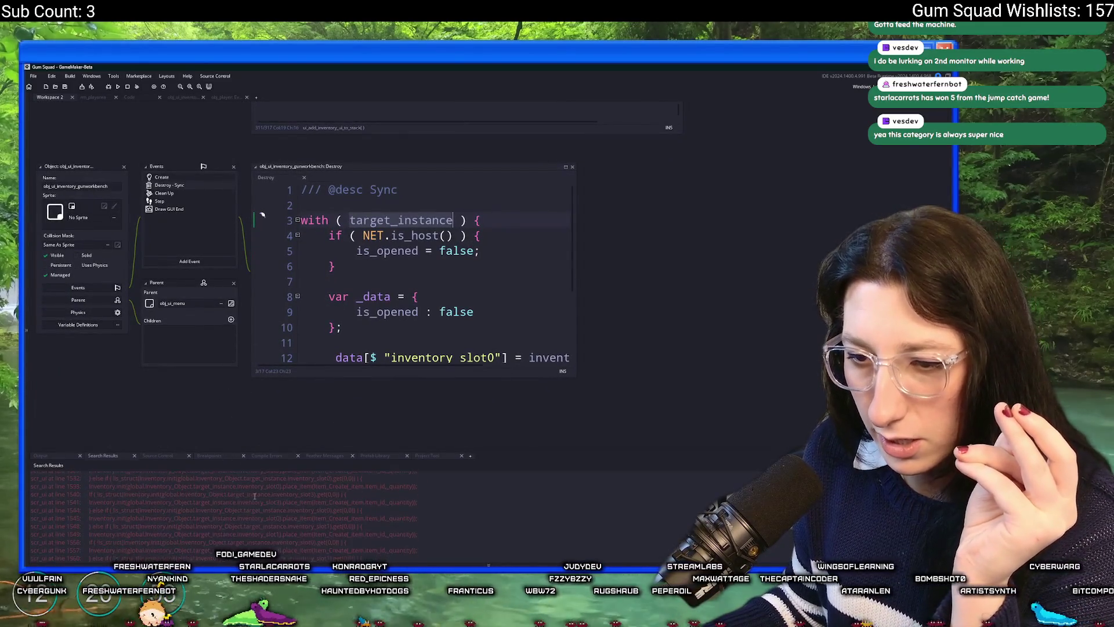
{"action": "left_click", "coordinate": [129, 96]}
{"action": "left_click", "coordinate": [183, 97]}
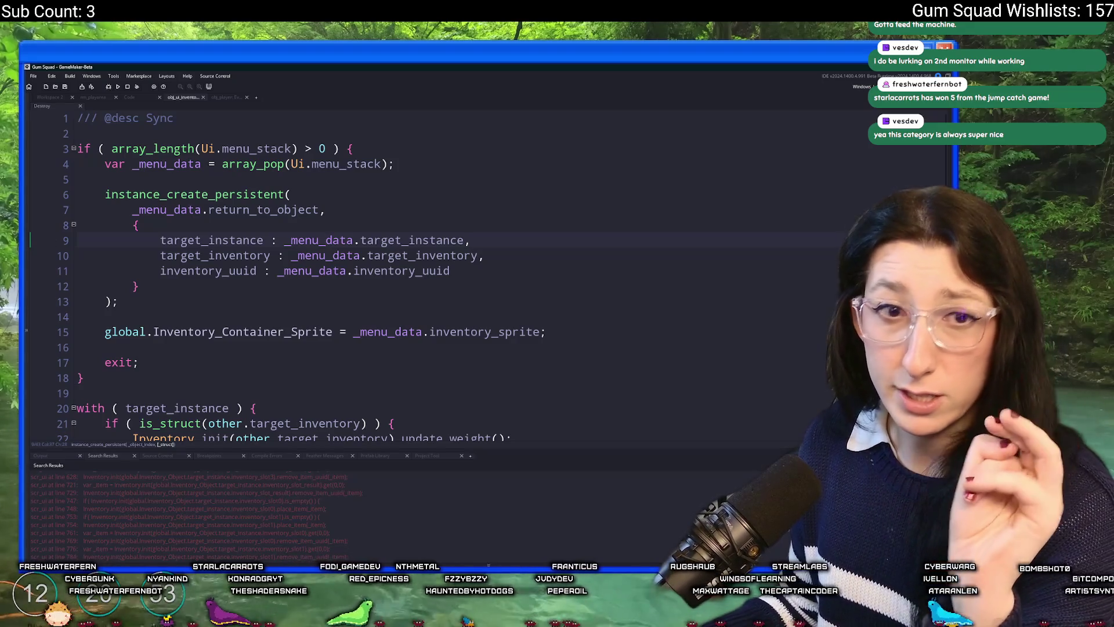
{"action": "scroll", "coordinate": [381, 210], "scroll_direction": "down", "scroll_amount": 2}
{"action": "scroll", "coordinate": [382, 211], "scroll_direction": "up", "scroll_amount": 2}
{"action": "scroll", "coordinate": [348, 210], "scroll_direction": "down", "scroll_amount": 3}
{"action": "scroll", "coordinate": [308, 209], "scroll_direction": "up", "scroll_amount": 3}
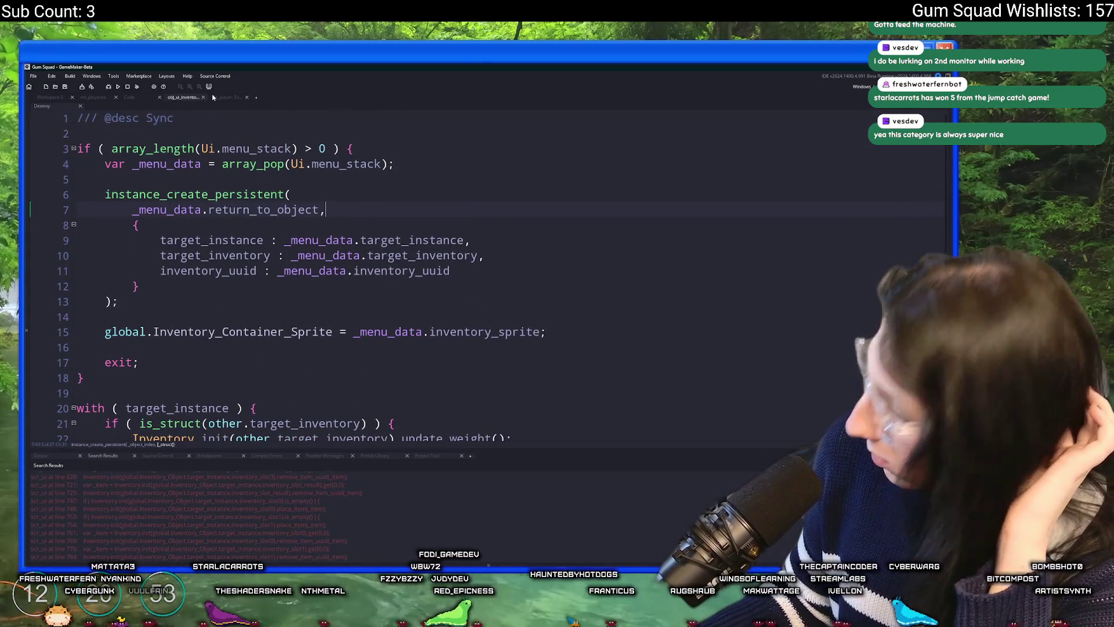
{"action": "scroll", "coordinate": [340, 164], "scroll_direction": "down", "scroll_amount": 4}
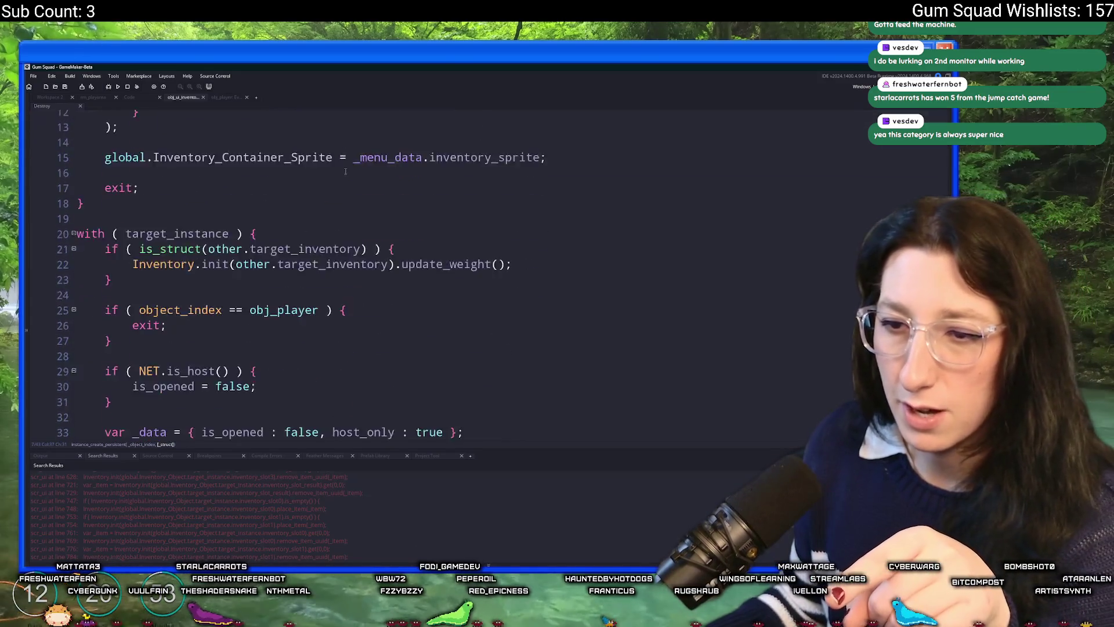
{"action": "scroll", "coordinate": [325, 174], "scroll_direction": "up", "scroll_amount": 4}
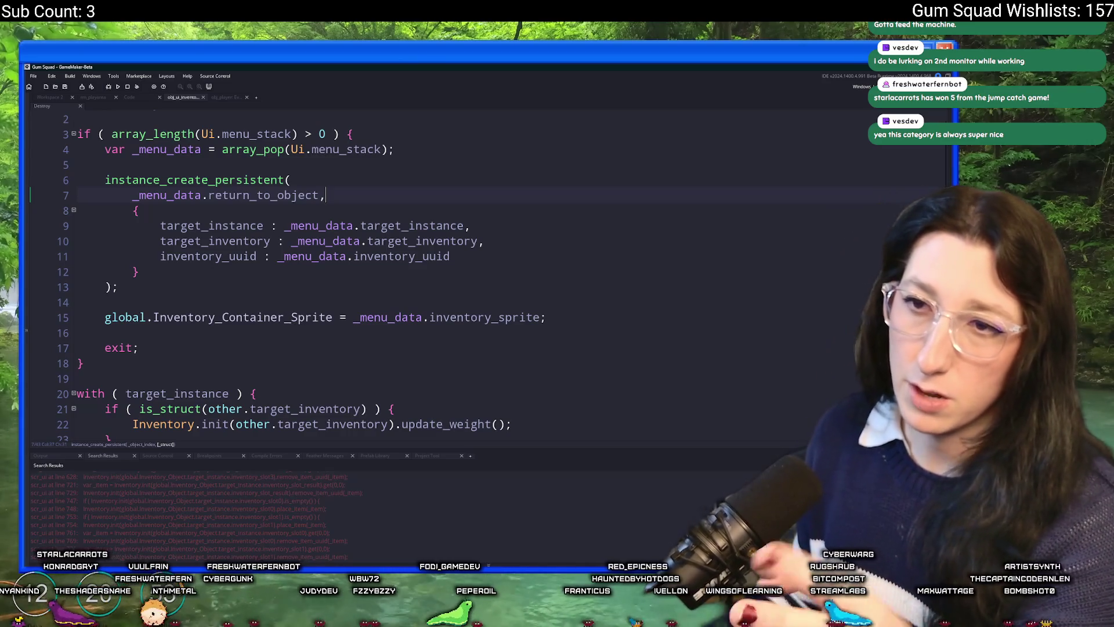
{"action": "scroll", "coordinate": [343, 195], "scroll_direction": "up", "scroll_amount": 1}
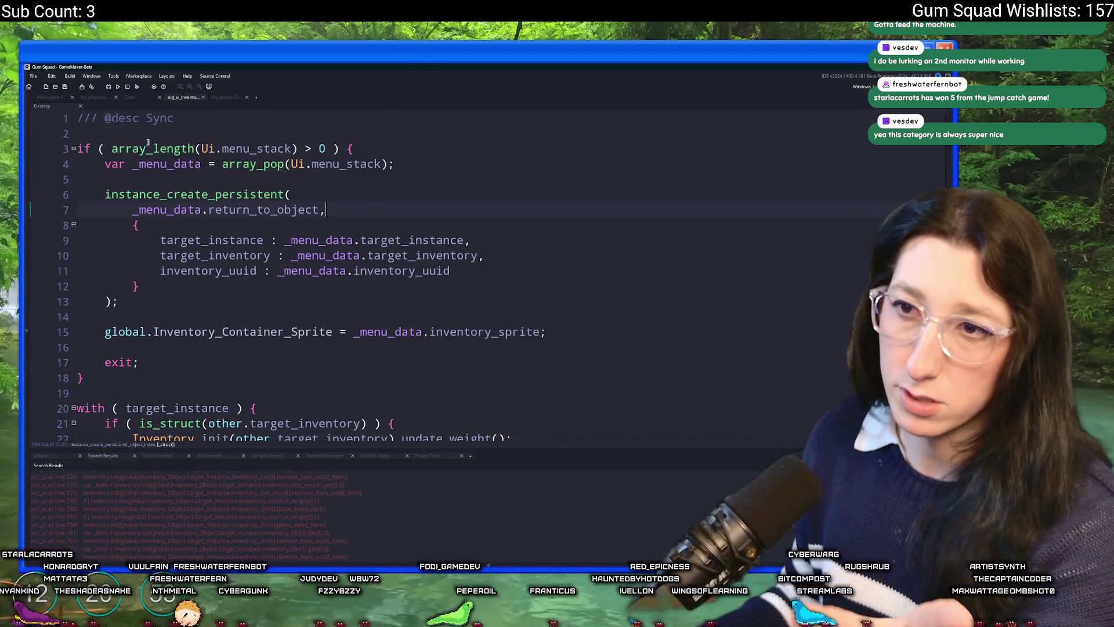
Trial-select the menu-stack block on lines 3–17, then clear the selection and review the code
{"action": "mouse_move", "coordinate": [78, 149]}
{"action": "left_mouse_down"}
{"action": "mouse_move", "coordinate": [394, 165]}
{"action": "mouse_move", "coordinate": [229, 355]}
{"action": "left_mouse_up"}
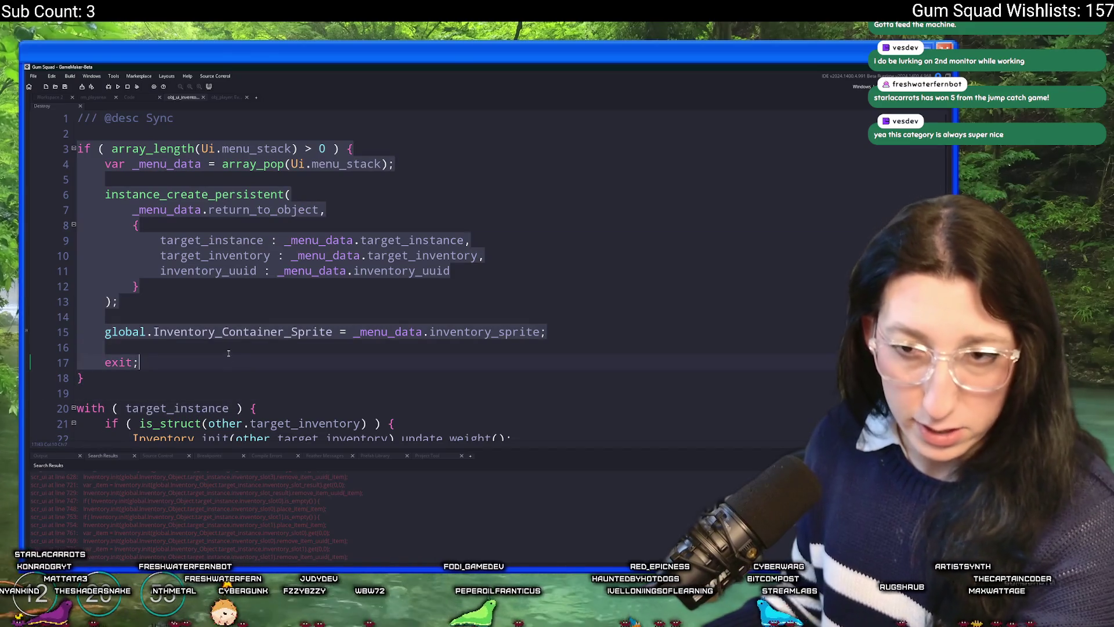
{"action": "left_click", "coordinate": [532, 257]}
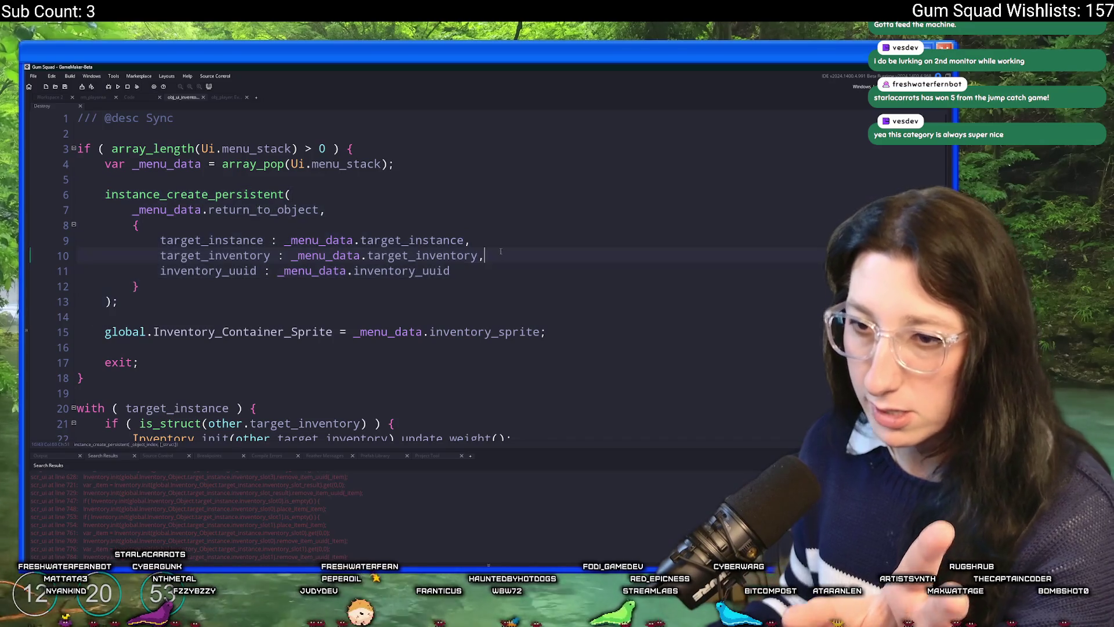
{"action": "scroll", "coordinate": [507, 283], "scroll_direction": "down", "scroll_amount": 1}
{"action": "scroll", "coordinate": [305, 149], "scroll_direction": "down", "scroll_amount": 1}
{"action": "scroll", "coordinate": [556, 247], "scroll_direction": "up", "scroll_amount": 1}
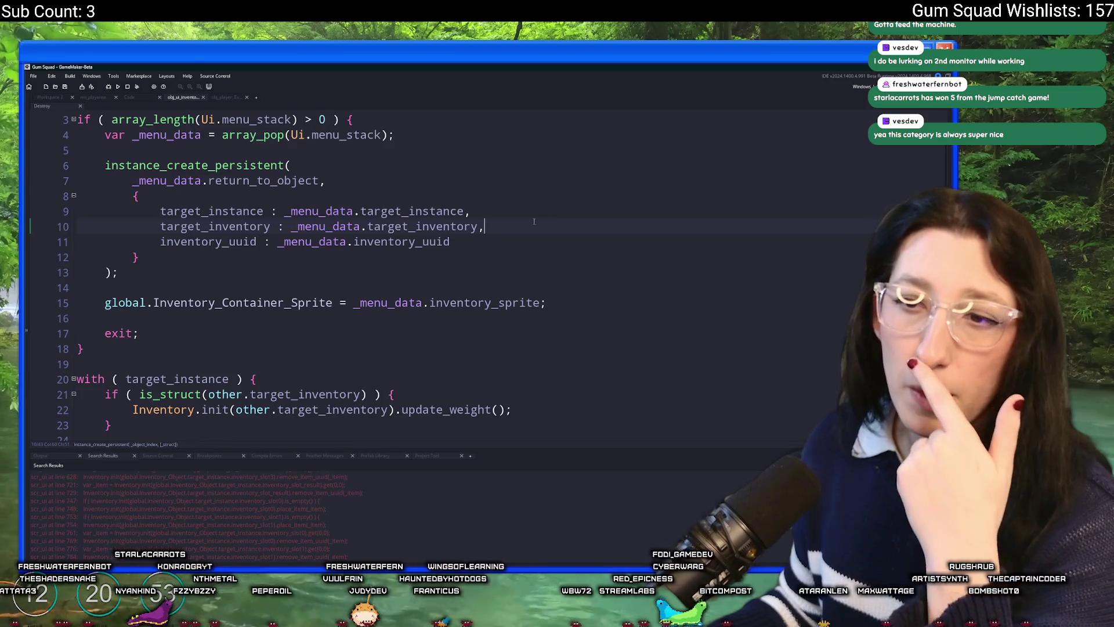
{"action": "scroll", "coordinate": [536, 221], "scroll_direction": "down", "scroll_amount": 6}
{"action": "scroll", "coordinate": [252, 253], "scroll_direction": "up", "scroll_amount": 4}
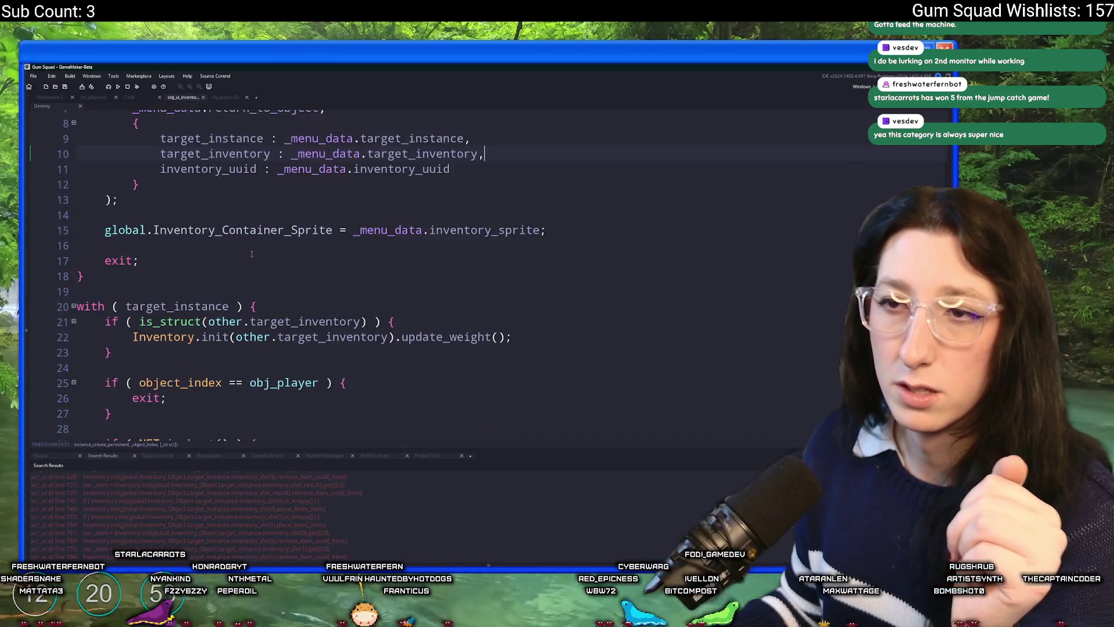
{"action": "scroll", "coordinate": [252, 253], "scroll_direction": "up", "scroll_amount": 3}
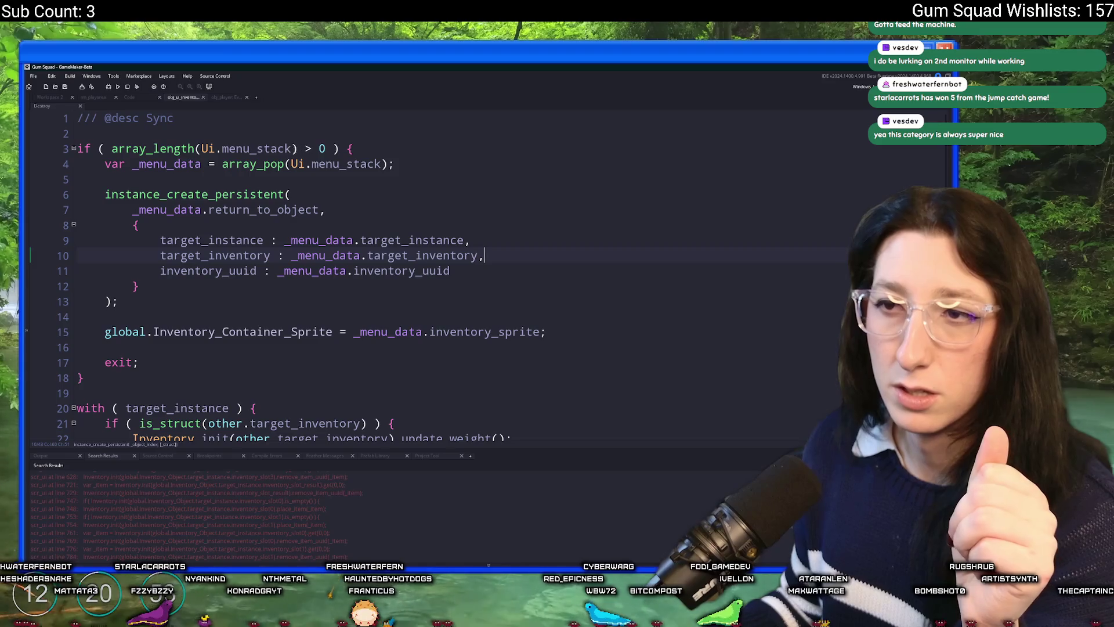
Check what Ui refers to on line 3 of the Sync code
{"action": "left_click", "coordinate": [202, 149]}
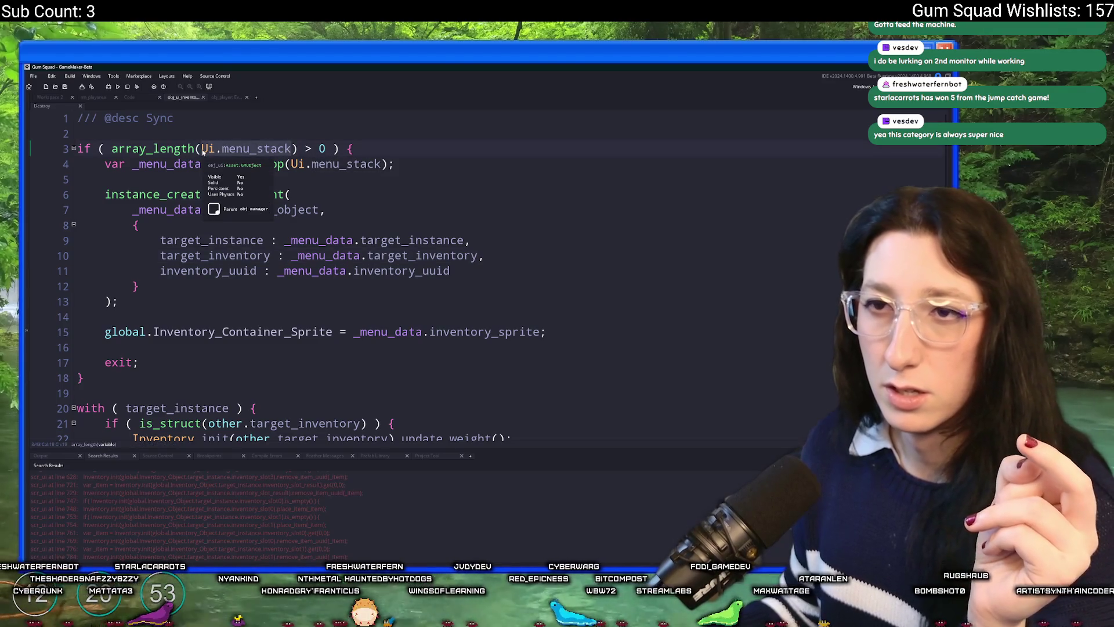
{"action": "scroll", "coordinate": [203, 149], "scroll_direction": "down", "scroll_amount": 4}
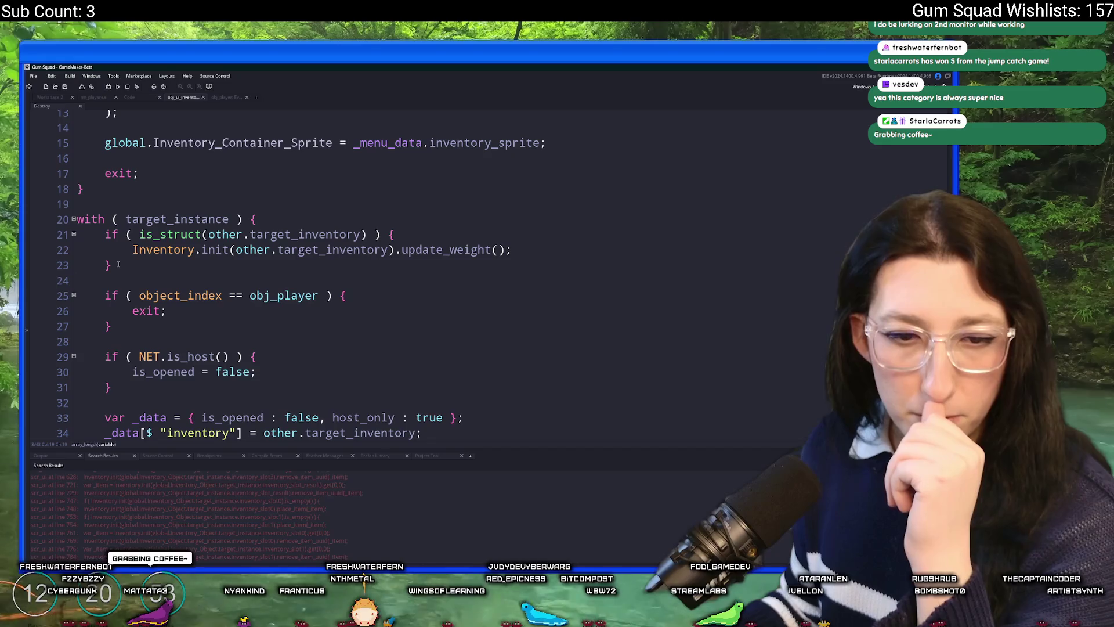
{"action": "scroll", "coordinate": [118, 264], "scroll_direction": "up", "scroll_amount": 4}
{"action": "scroll", "coordinate": [117, 261], "scroll_direction": "down", "scroll_amount": 2}
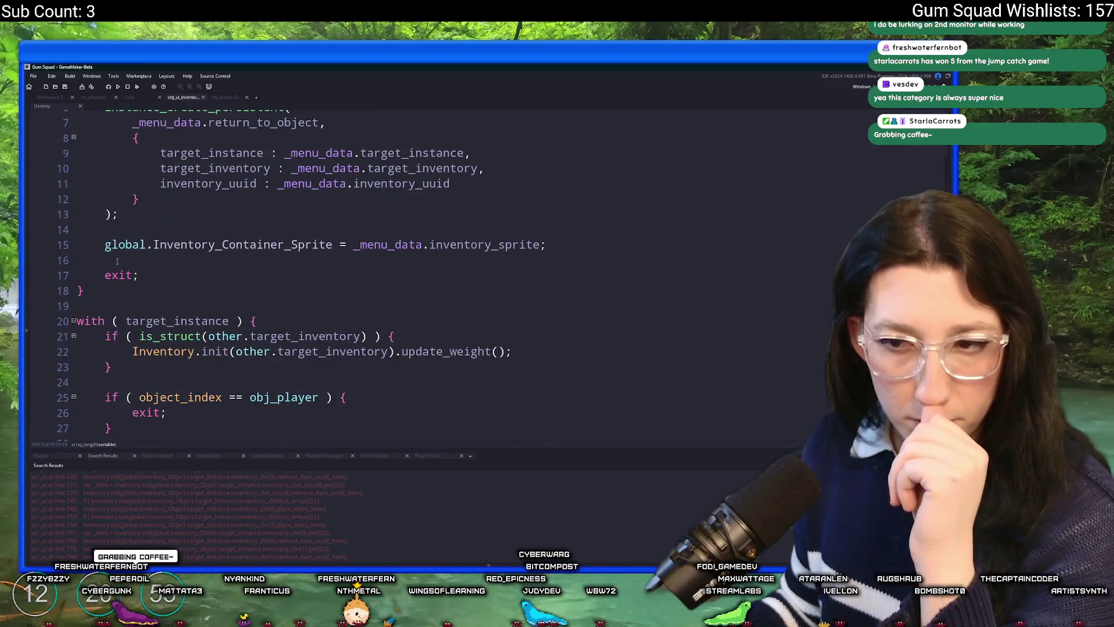
{"action": "scroll", "coordinate": [118, 261], "scroll_direction": "down", "scroll_amount": 2}
{"action": "scroll", "coordinate": [255, 356], "scroll_direction": "up", "scroll_amount": 4}
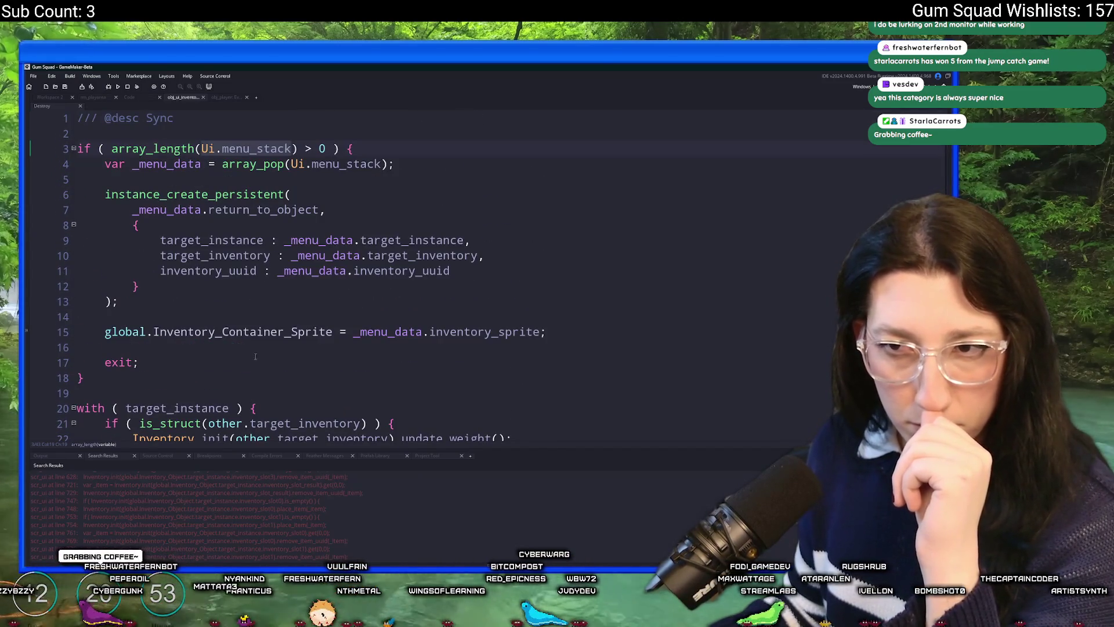
Select the menu-stack if-block from the closing brace on line 18 back to line 3
{"action": "left_click", "coordinate": [184, 119]}
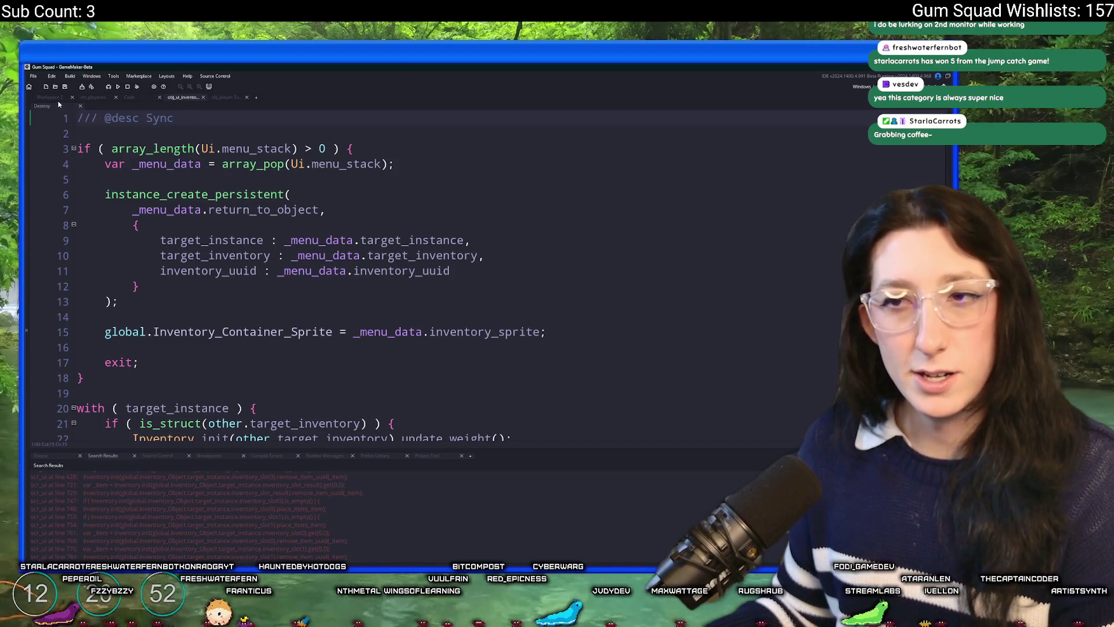
{"action": "left_click", "coordinate": [125, 378]}
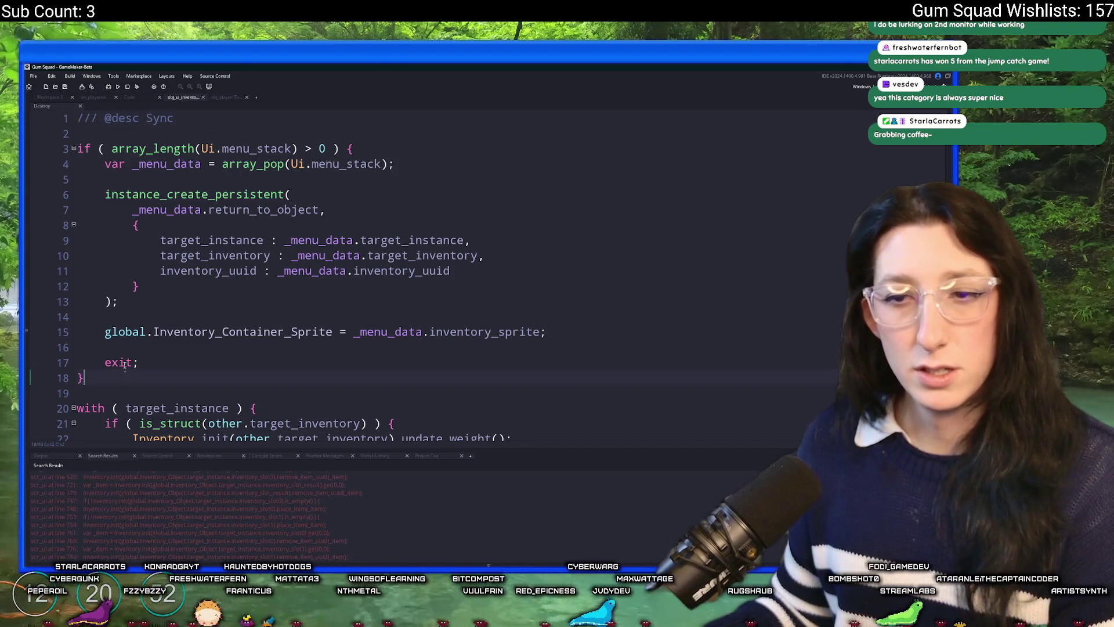
{"action": "left_click_drag", "start_coordinate": [124, 378], "coordinate": [75, 148]}
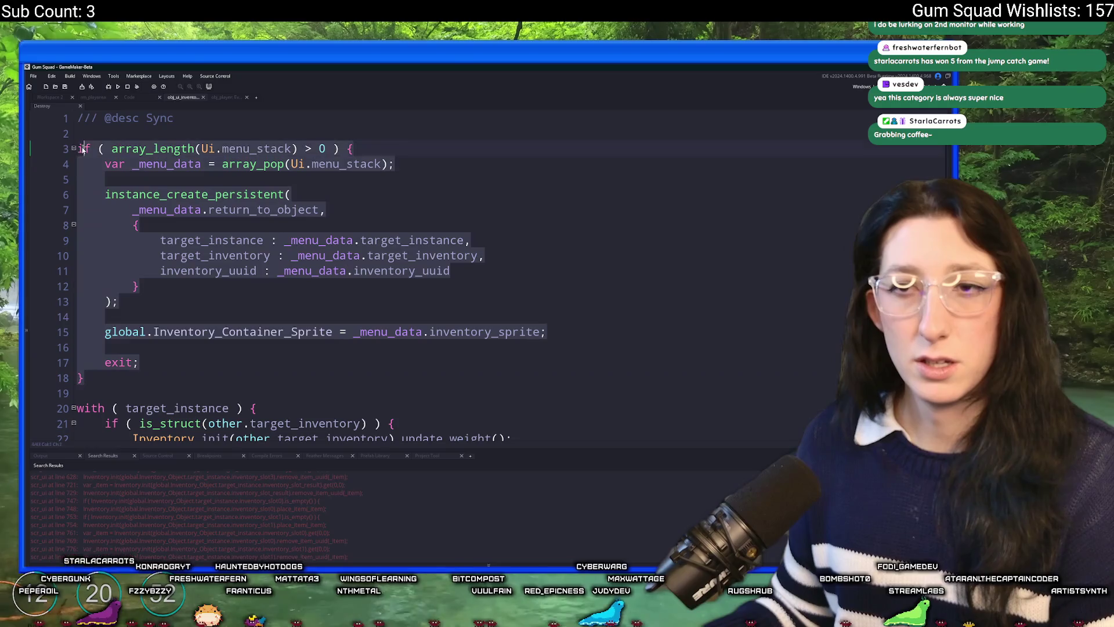
{"action": "left_click", "coordinate": [59, 99]}
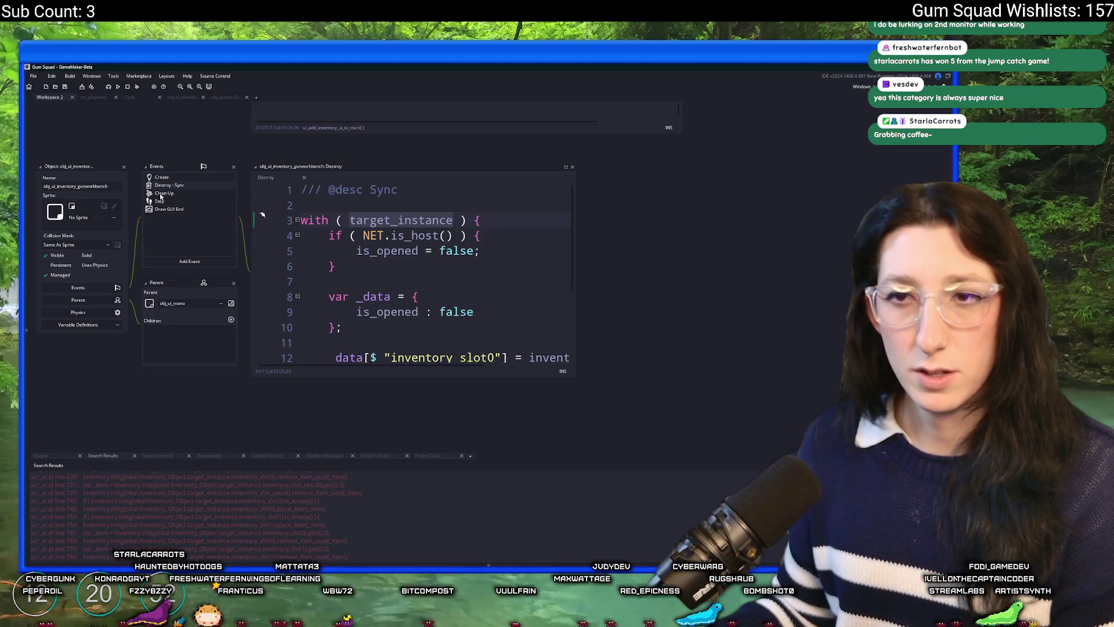
Paste the menu-stack block after line 1 of the workbench Destroy code and save the project
{"action": "left_click", "coordinate": [566, 167]}
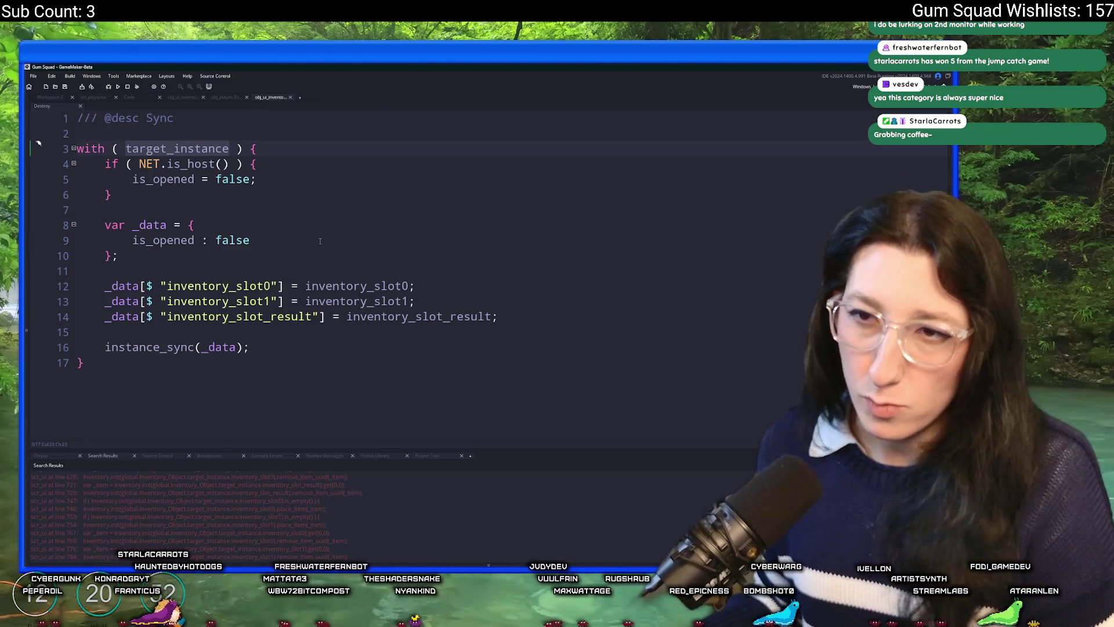
{"action": "left_click", "coordinate": [292, 150]}
{"action": "key", "text": "Up"}
{"action": "key", "text": "Up"}
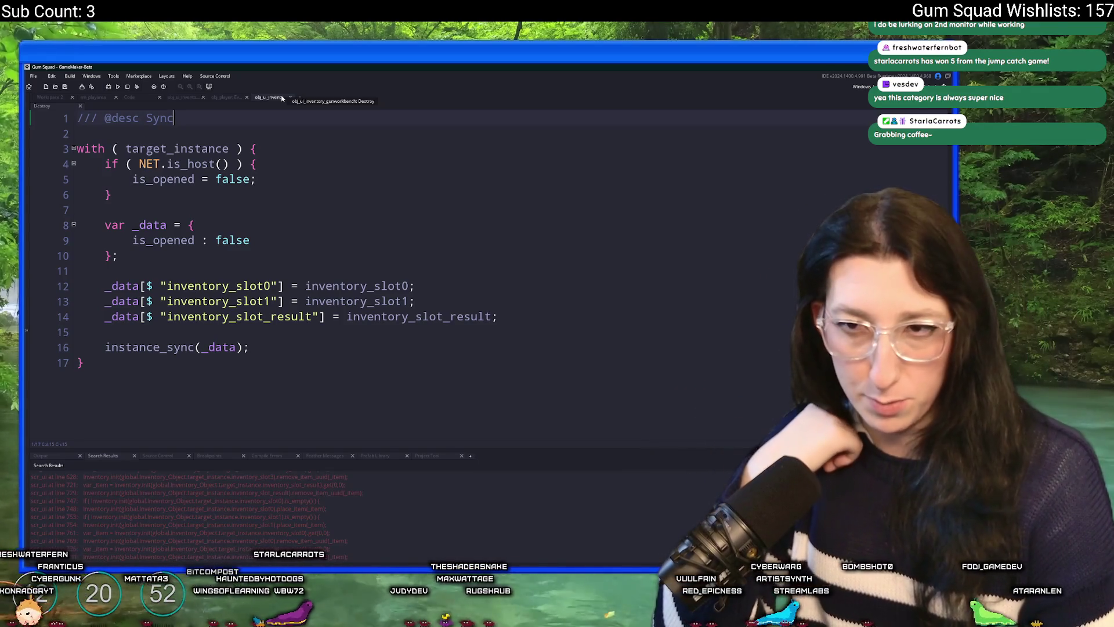
{"action": "key", "text": "ctrl+v"}
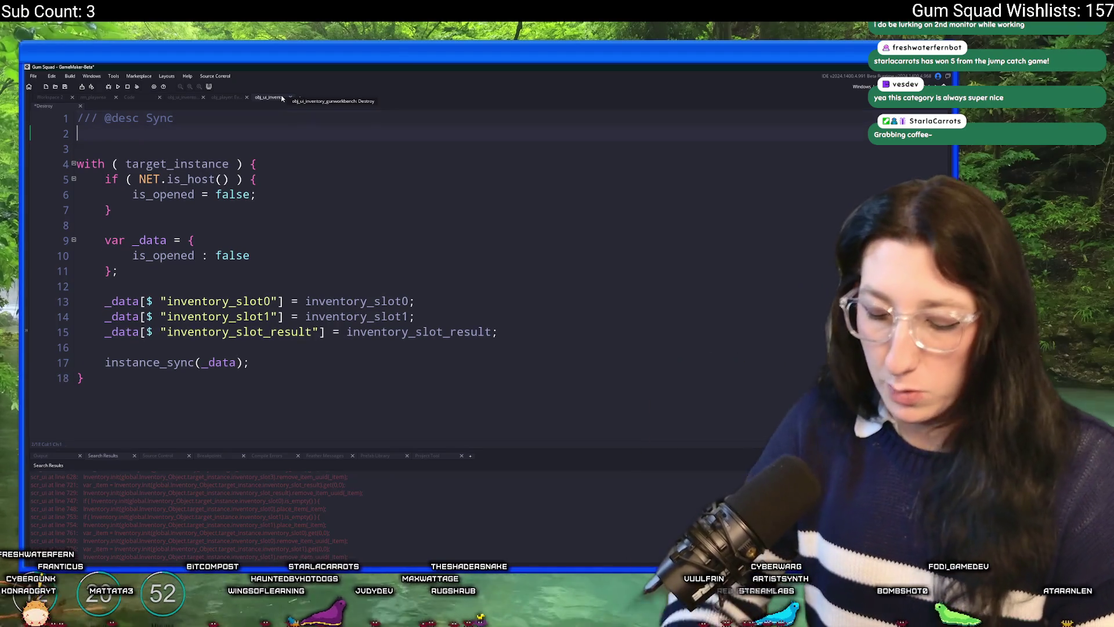
{"action": "key", "text": "ctrl+s"}
Review the pasted block against the with-block on lines 20–34, then select the pasted block
{"action": "scroll", "coordinate": [227, 260], "scroll_direction": "up", "scroll_amount": 1}
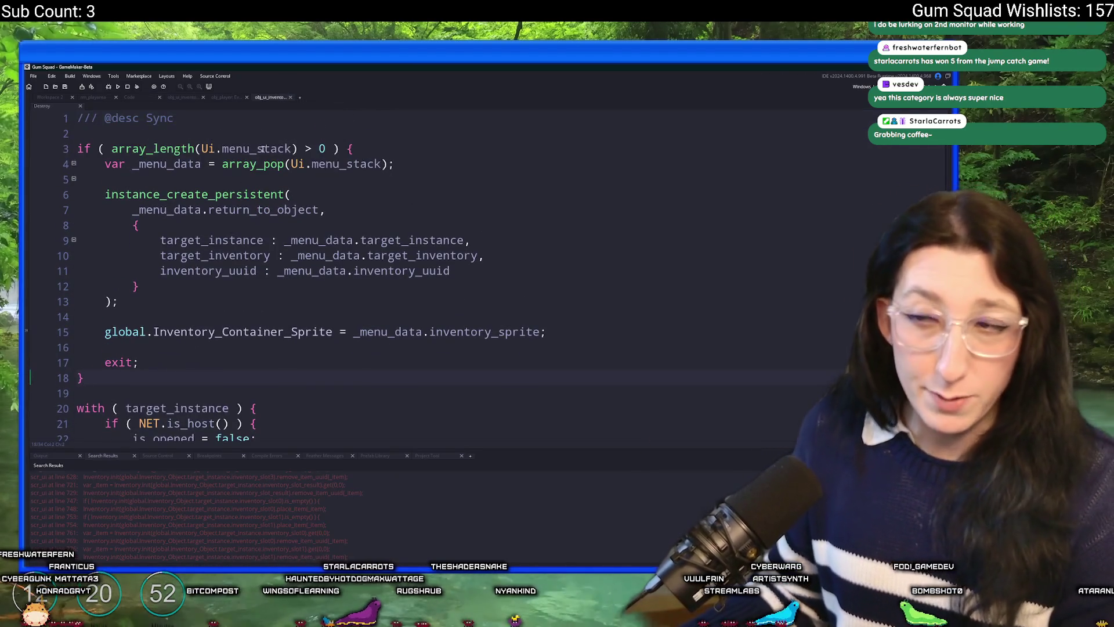
{"action": "left_click_drag", "start_coordinate": [297, 148], "coordinate": [125, 148]}
{"action": "scroll", "coordinate": [123, 138], "scroll_direction": "down", "scroll_amount": 5}
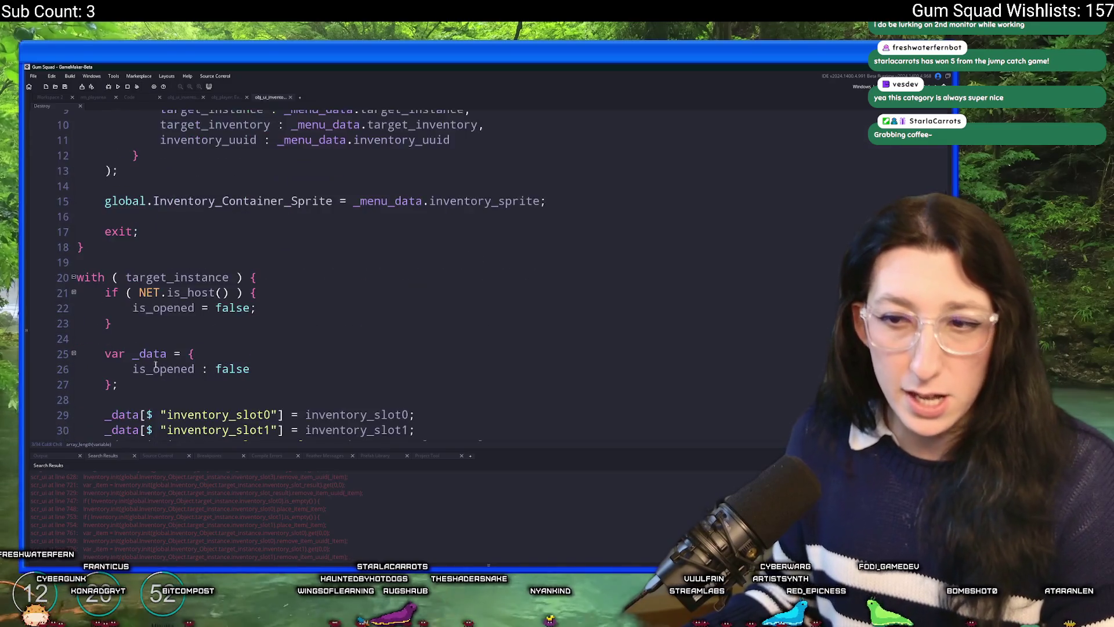
{"action": "mouse_move", "coordinate": [86, 404]}
{"action": "left_mouse_down"}
{"action": "mouse_move", "coordinate": [143, 388]}
{"action": "mouse_move", "coordinate": [67, 191]}
{"action": "left_mouse_up"}
{"action": "left_click", "coordinate": [402, 339]}
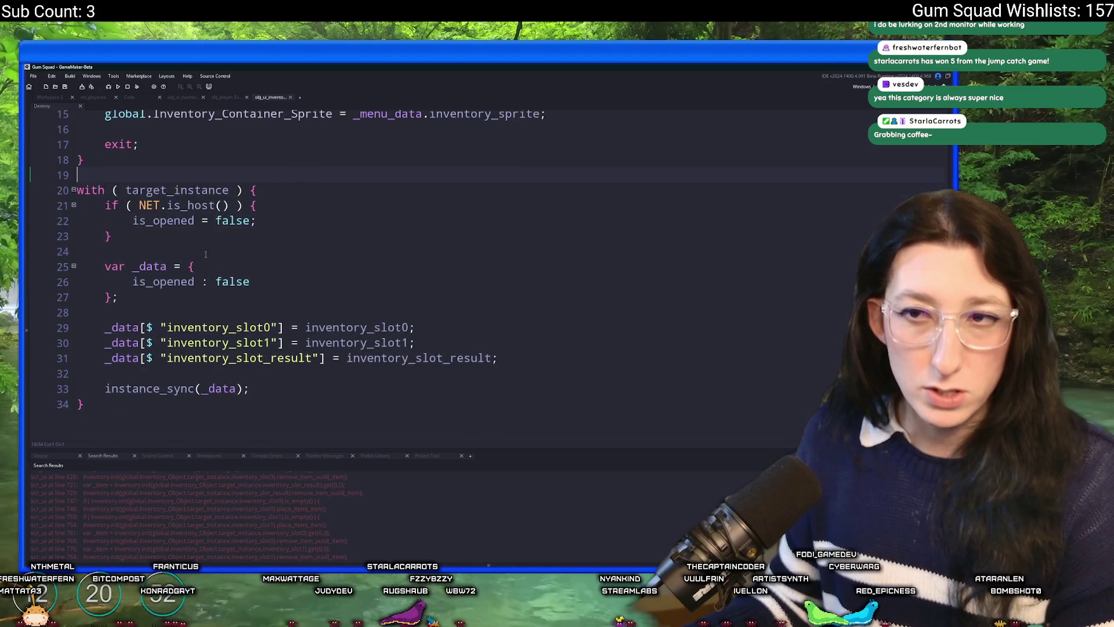
{"action": "scroll", "coordinate": [291, 261], "scroll_direction": "up", "scroll_amount": 2}
{"action": "mouse_move", "coordinate": [96, 247]}
{"action": "left_mouse_down"}
{"action": "mouse_move", "coordinate": [174, 136]}
{"action": "mouse_move", "coordinate": [96, 246]}
{"action": "left_mouse_up"}
{"action": "scroll", "coordinate": [186, 290], "scroll_direction": "down", "scroll_amount": 2}
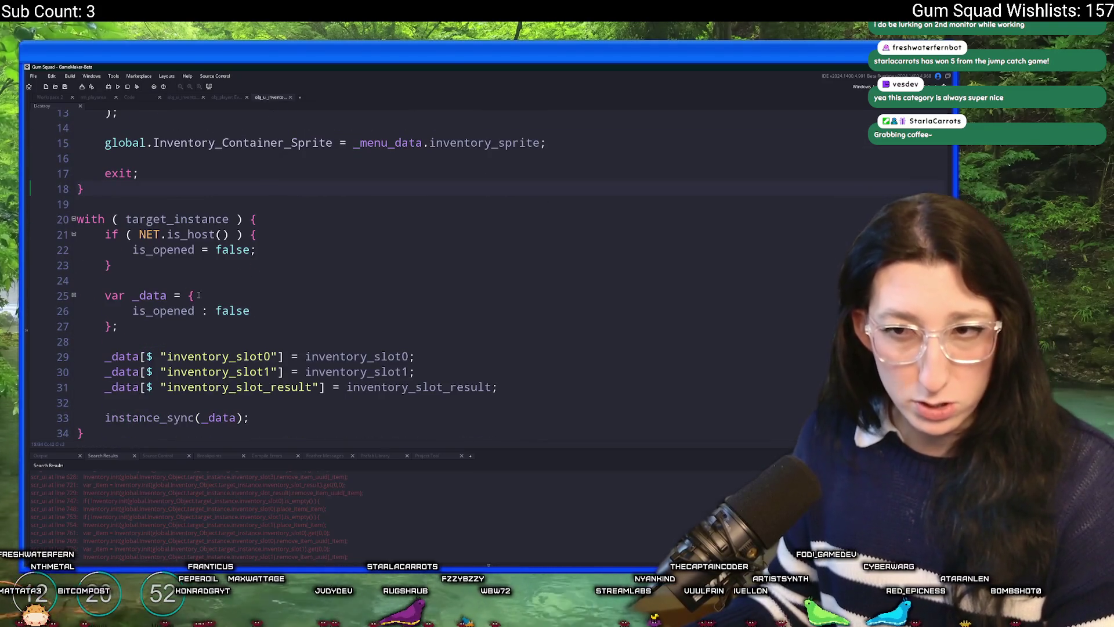
{"action": "scroll", "coordinate": [174, 348], "scroll_direction": "up", "scroll_amount": 3}
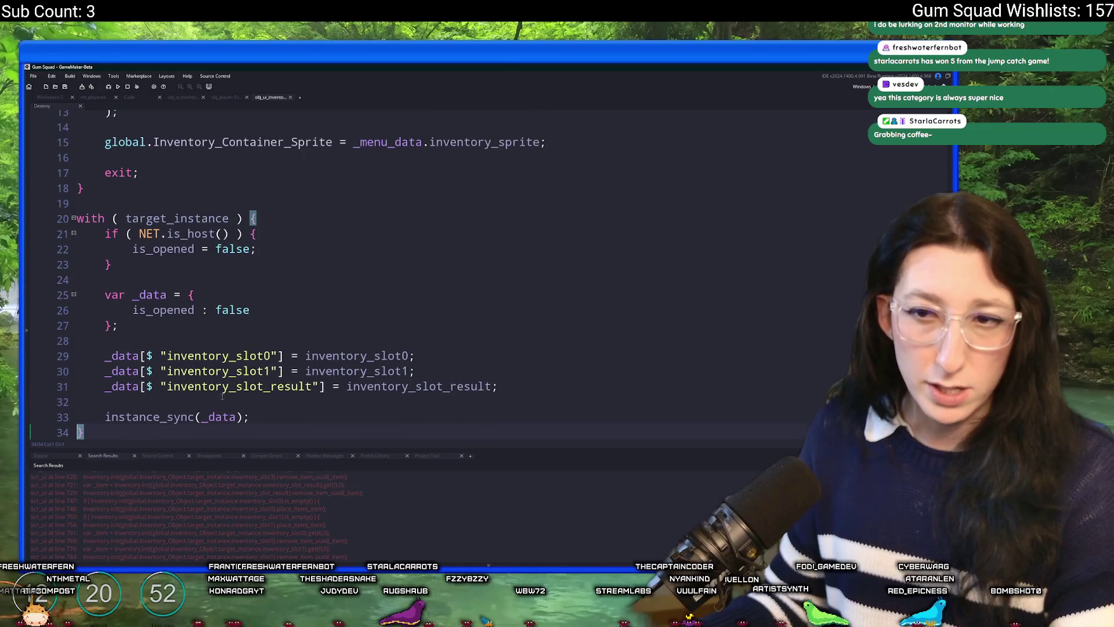
{"action": "scroll", "coordinate": [80, 290], "scroll_direction": "up", "scroll_amount": 2}
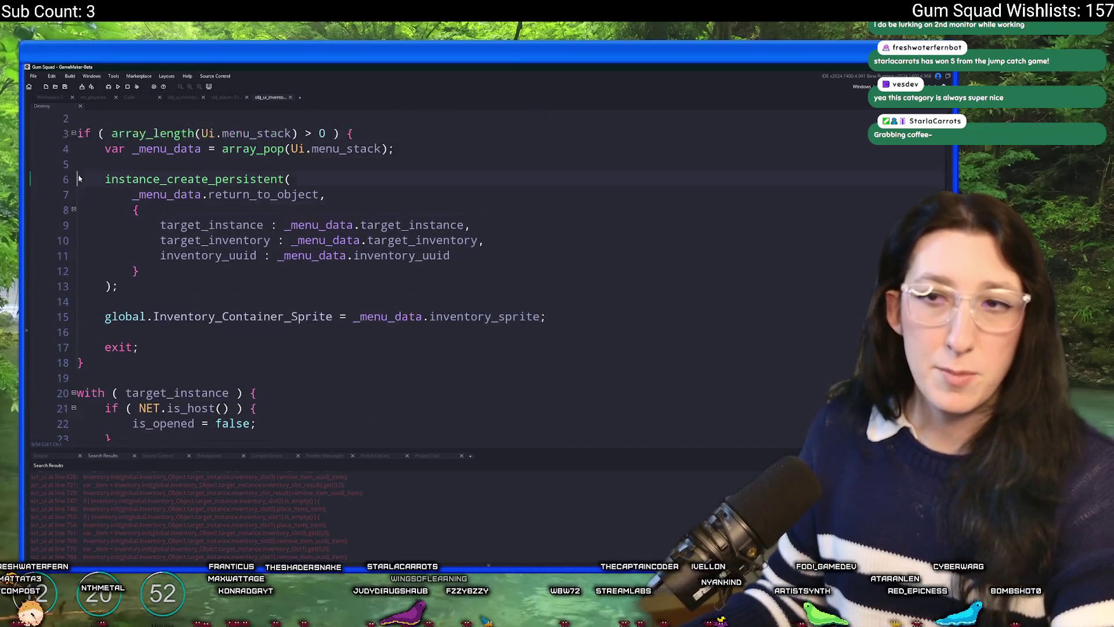
{"action": "left_click", "coordinate": [79, 147], "text": "shift"}
Comment out lines 3–18 with Ctrl+K, add show_message("OH FWICK") on line 35, and run with F5
{"action": "key", "text": "ctrl+k"}
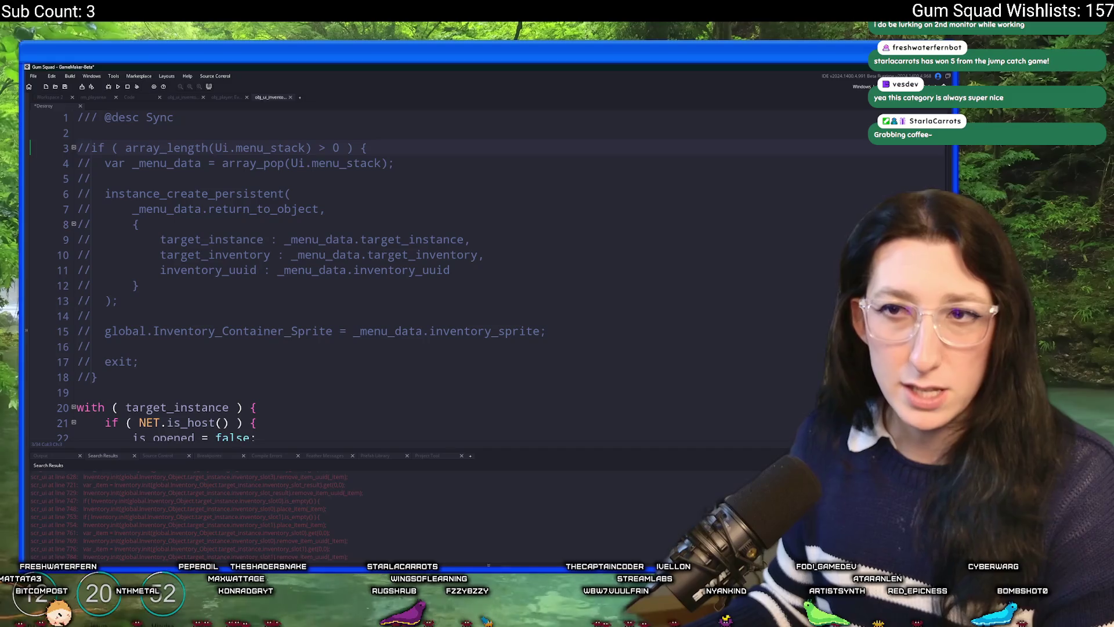
{"action": "scroll", "coordinate": [202, 219], "scroll_direction": "down", "scroll_amount": 5}
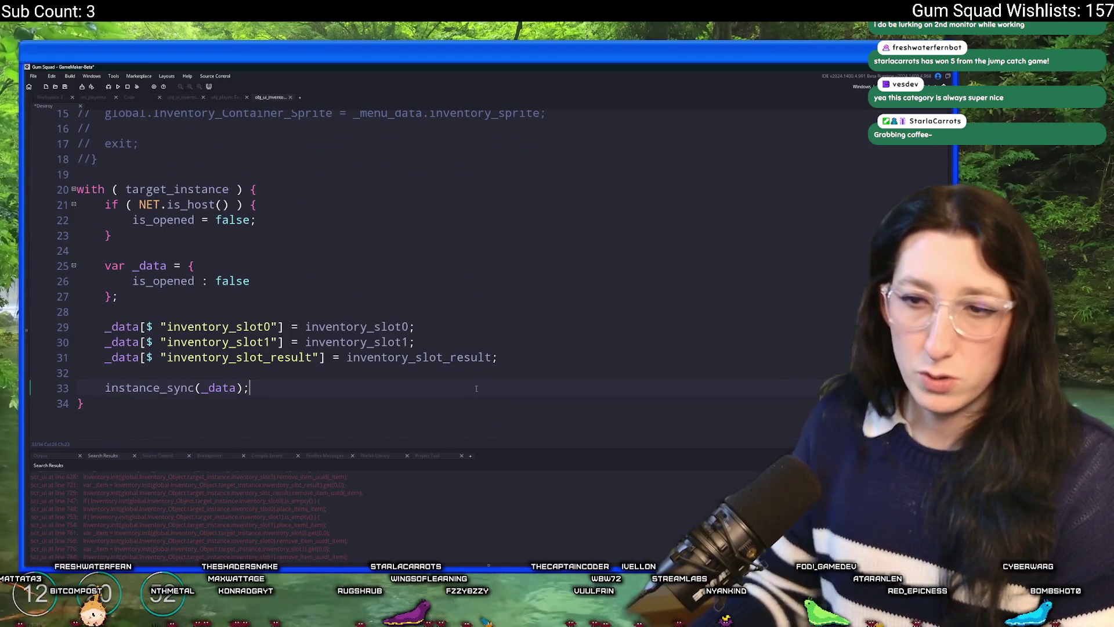
{"action": "type", "text": "show_message(\"OH FWICK\");"}
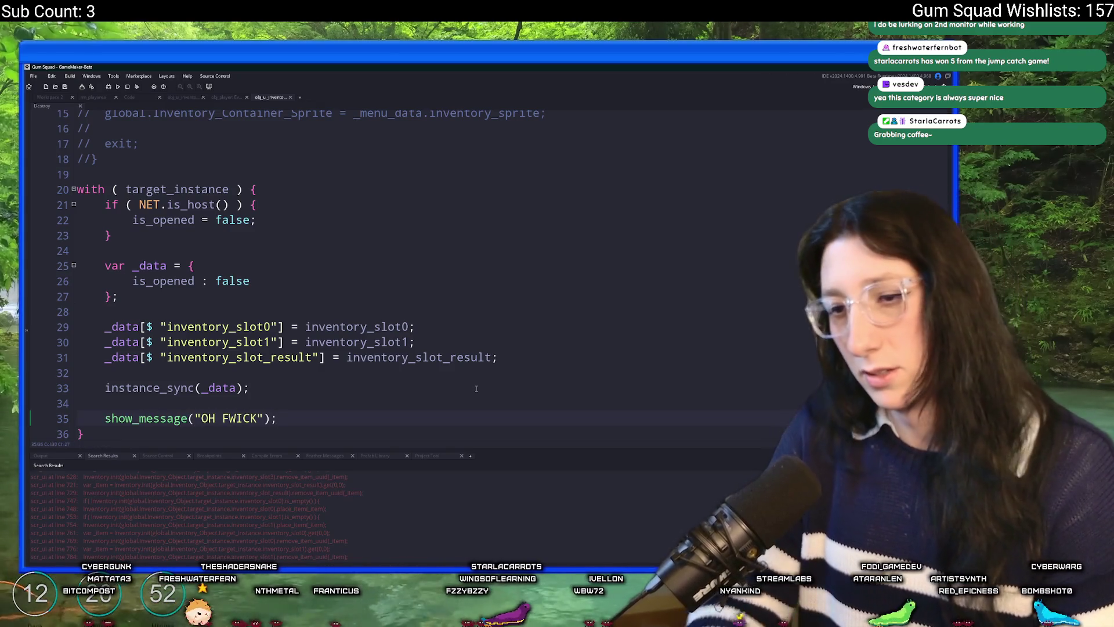
{"action": "key", "text": "F5"}
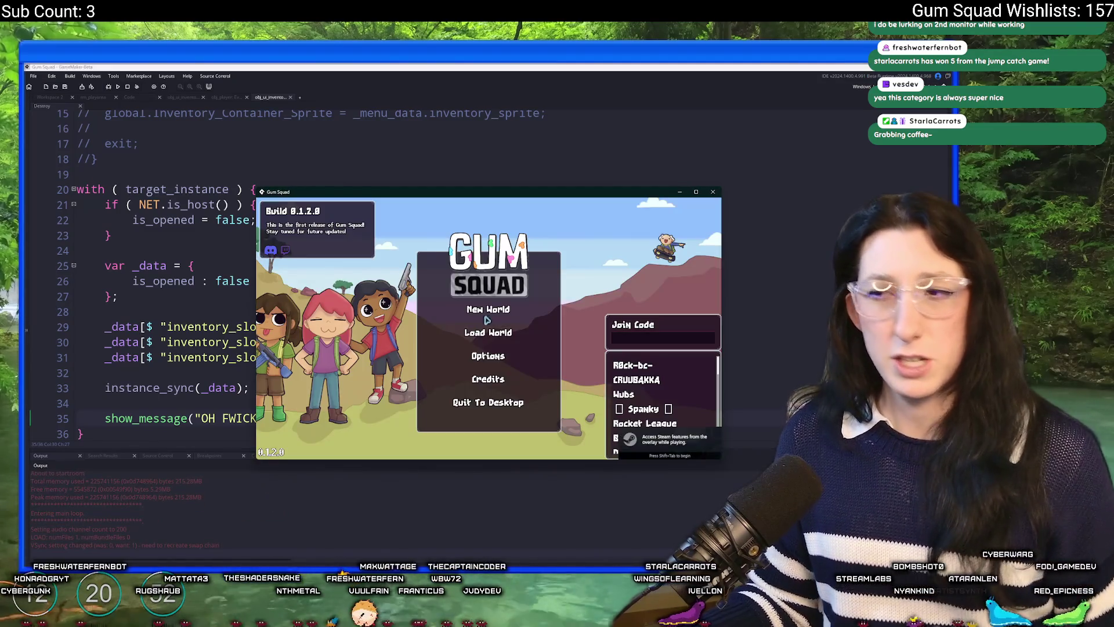
Enter a world, save and quit, then host a new Friends Only lobby
{"action": "left_click", "coordinate": [484, 319]}
{"action": "left_click", "coordinate": [489, 385]}
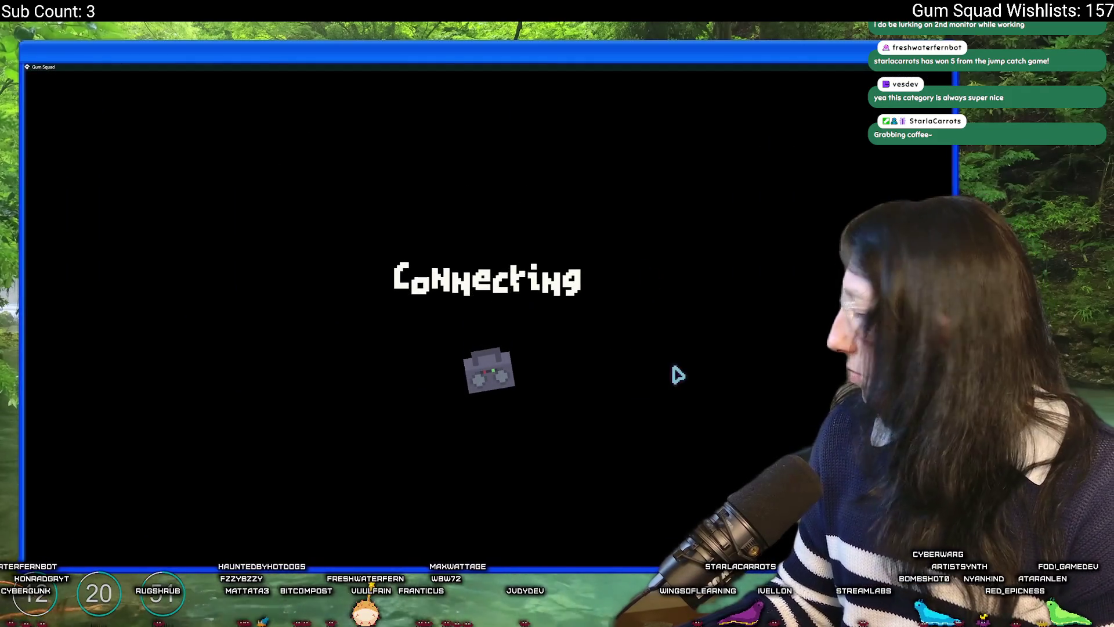
{"action": "key", "text": "Escape"}
{"action": "left_click", "coordinate": [529, 465]}
{"action": "left_click", "coordinate": [490, 278]}
{"action": "left_click", "coordinate": [467, 313]}
{"action": "left_click", "coordinate": [483, 428]}
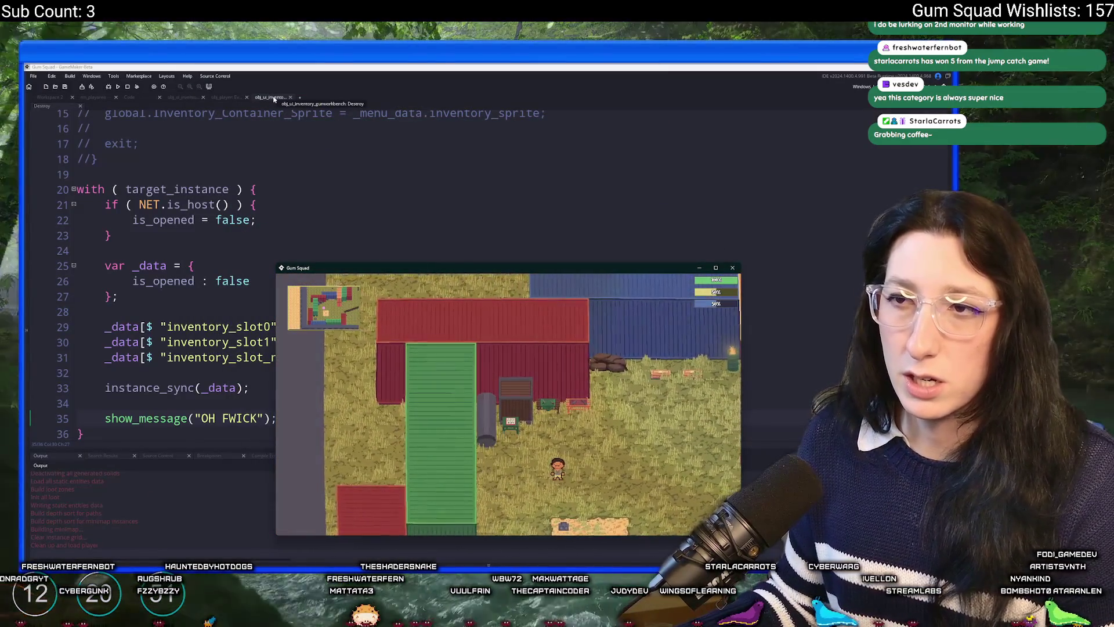
At the workbench, take out the backpack, view crafting, and dismiss the OH FWICK message
{"action": "key", "text": "s"}
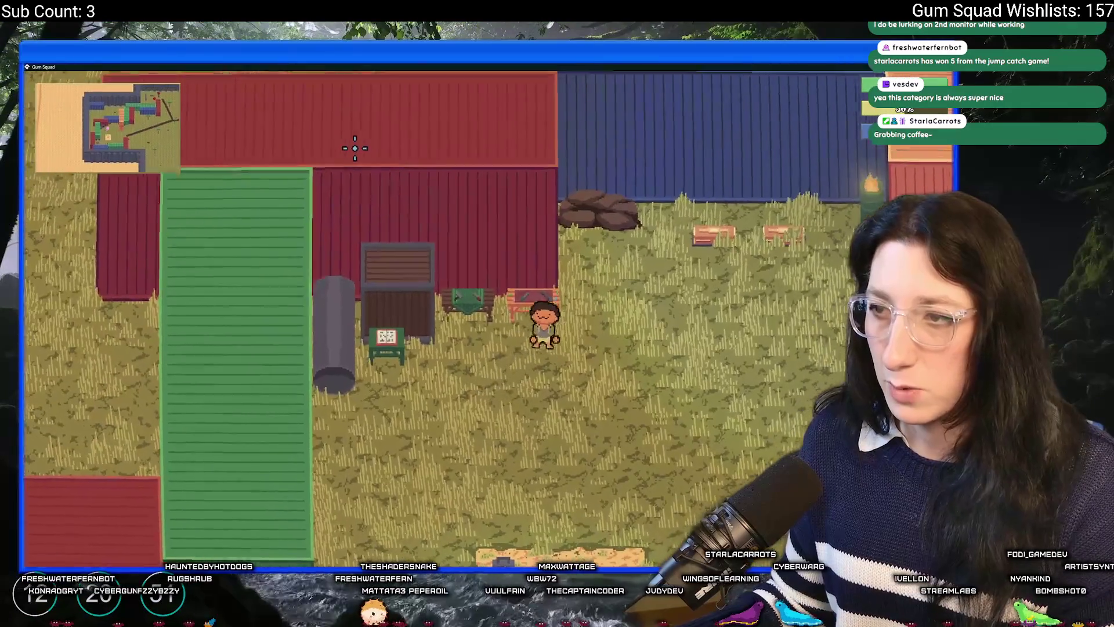
{"action": "key", "text": "Tab"}
{"action": "left_click", "coordinate": [276, 373]}
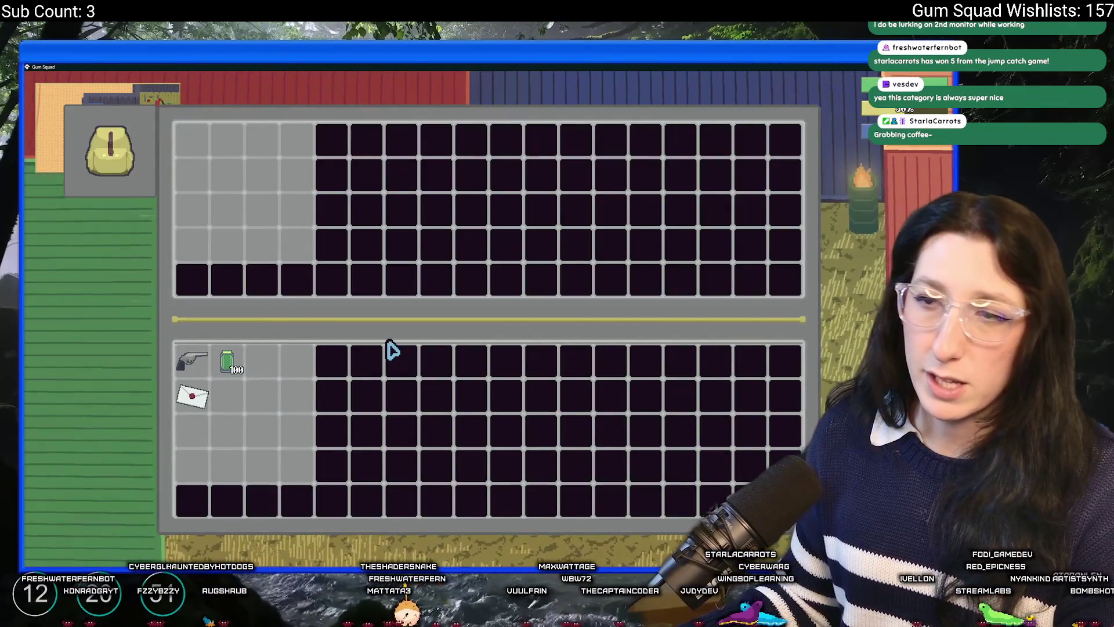
{"action": "key", "text": "Tab"}
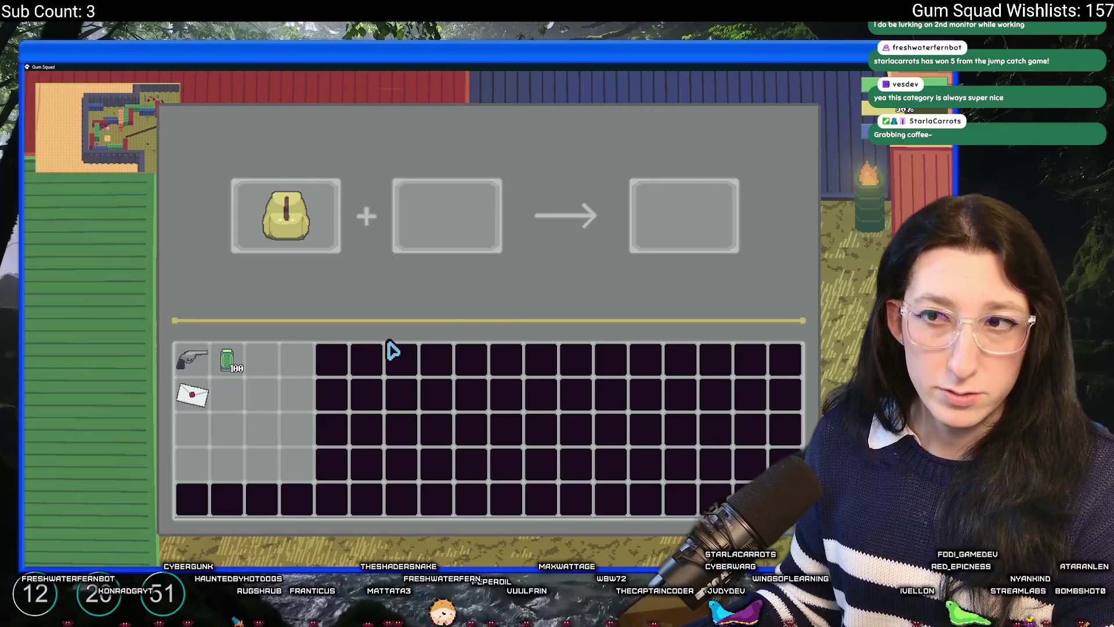
{"action": "left_click", "coordinate": [492, 342]}
{"action": "key", "text": "Tab"}
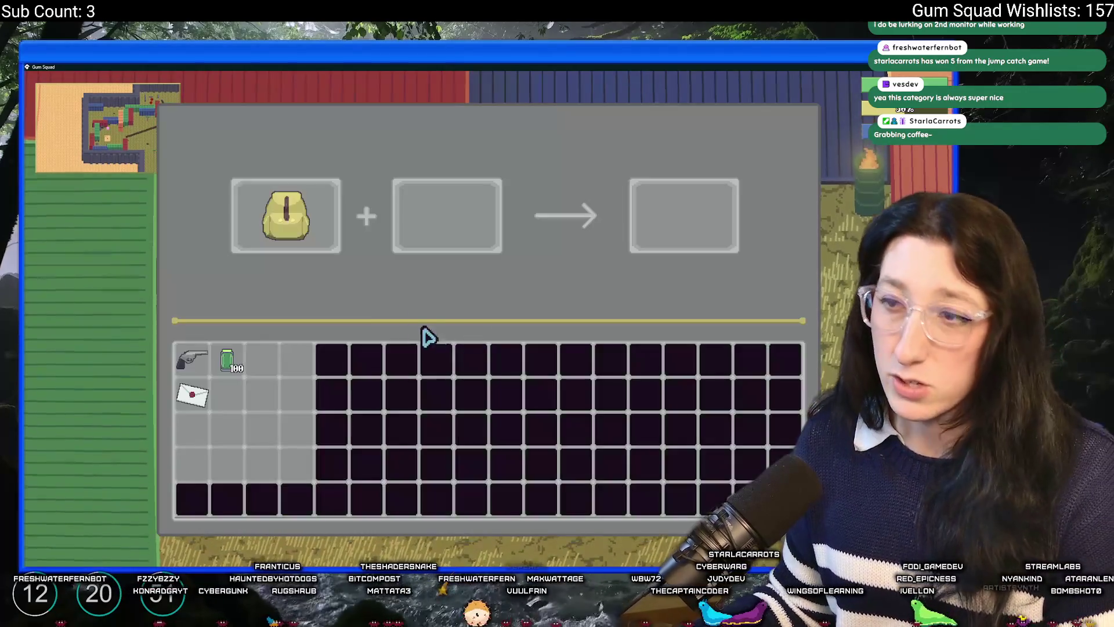
{"action": "mouse_move", "coordinate": [300, 244]}
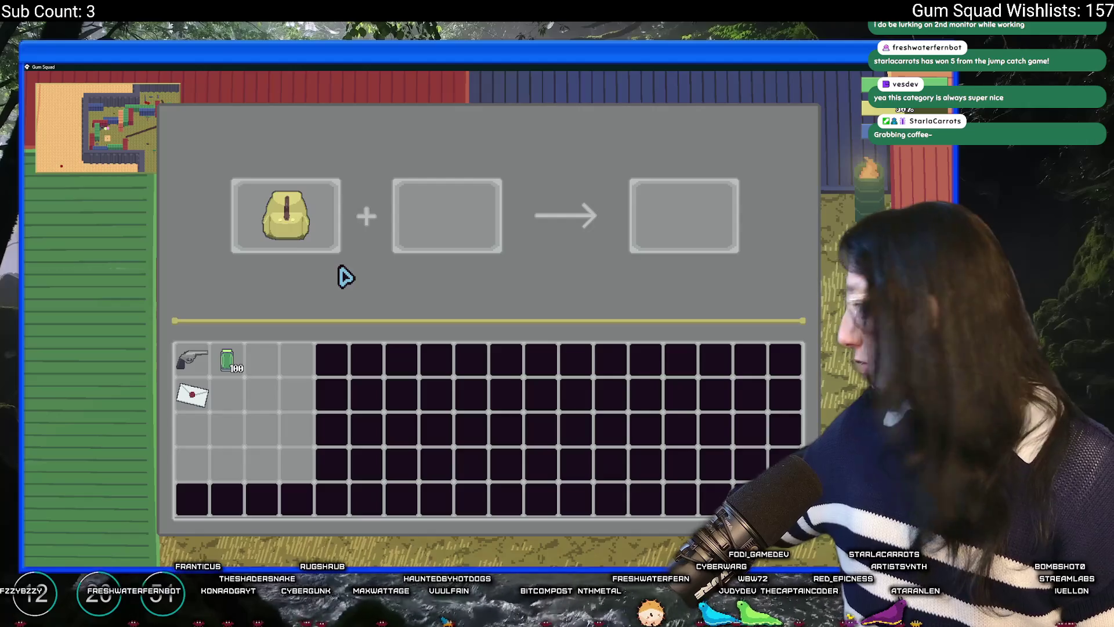
{"action": "key", "text": "Return"}
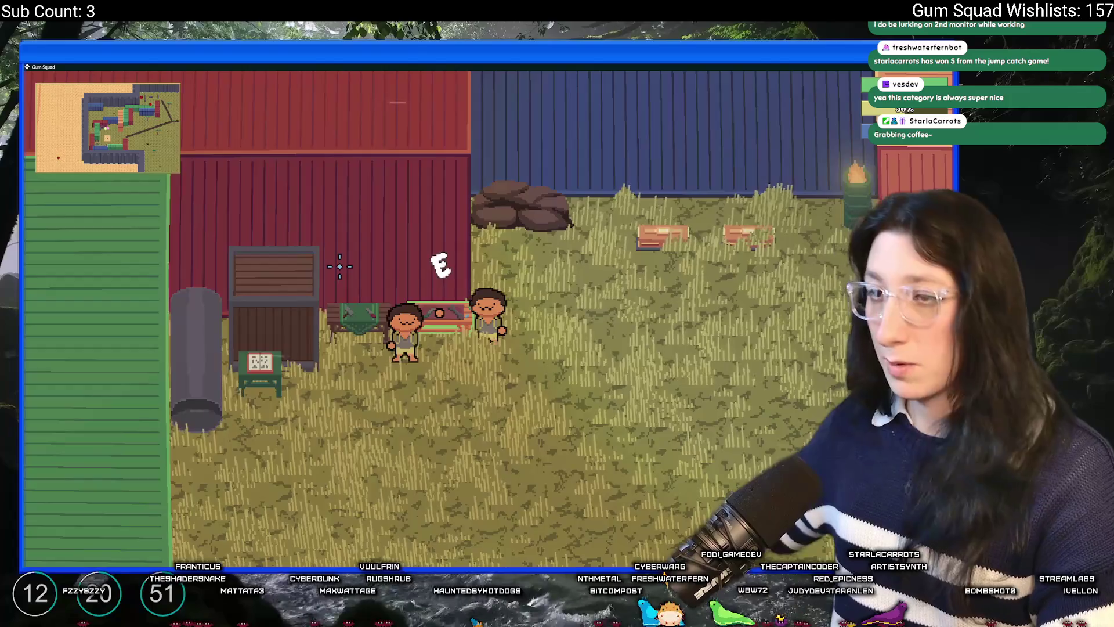
Equip the Cloth Backpack, put it back in the crafting slot, and dismiss OH FWICK
{"action": "key", "text": "e"}
{"action": "left_click", "coordinate": [281, 214]}
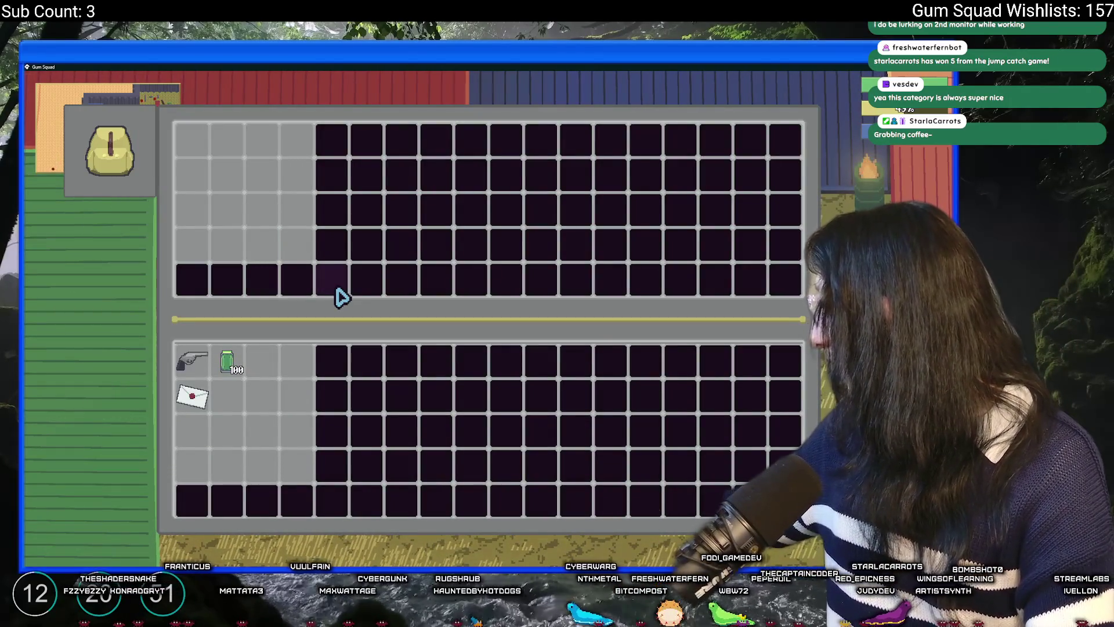
{"action": "key", "text": "Escape"}
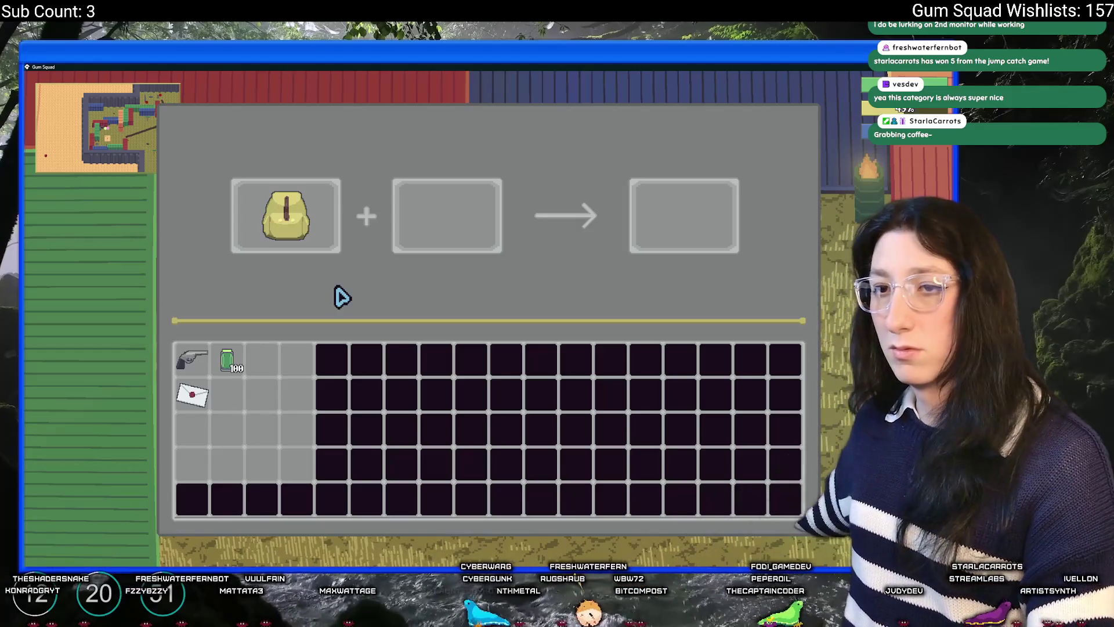
{"action": "left_click", "coordinate": [290, 226]}
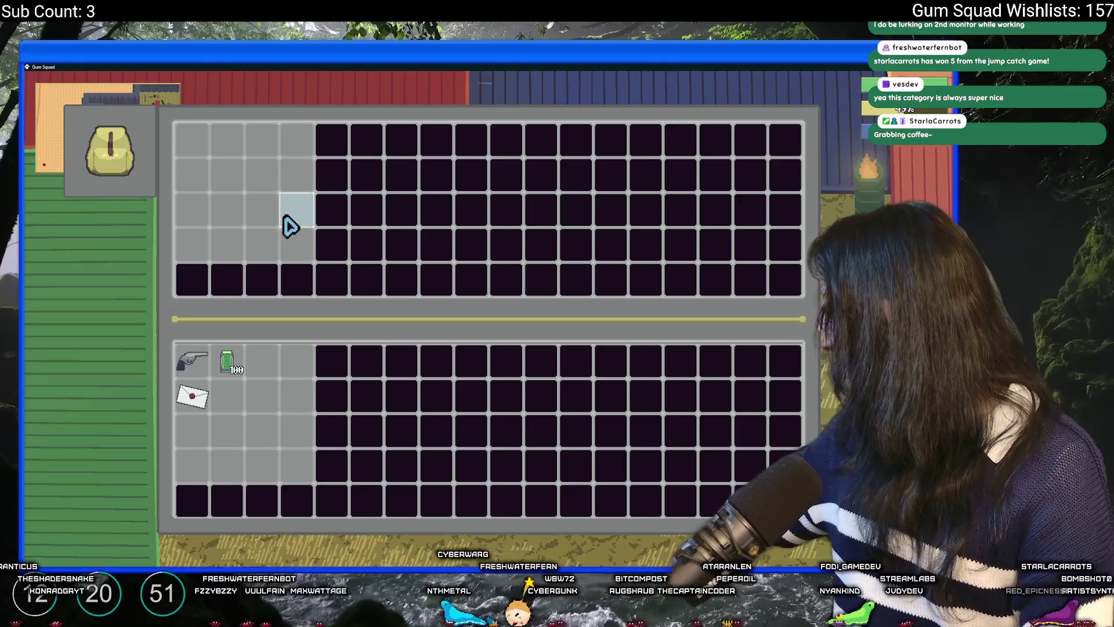
{"action": "left_click", "coordinate": [290, 227]}
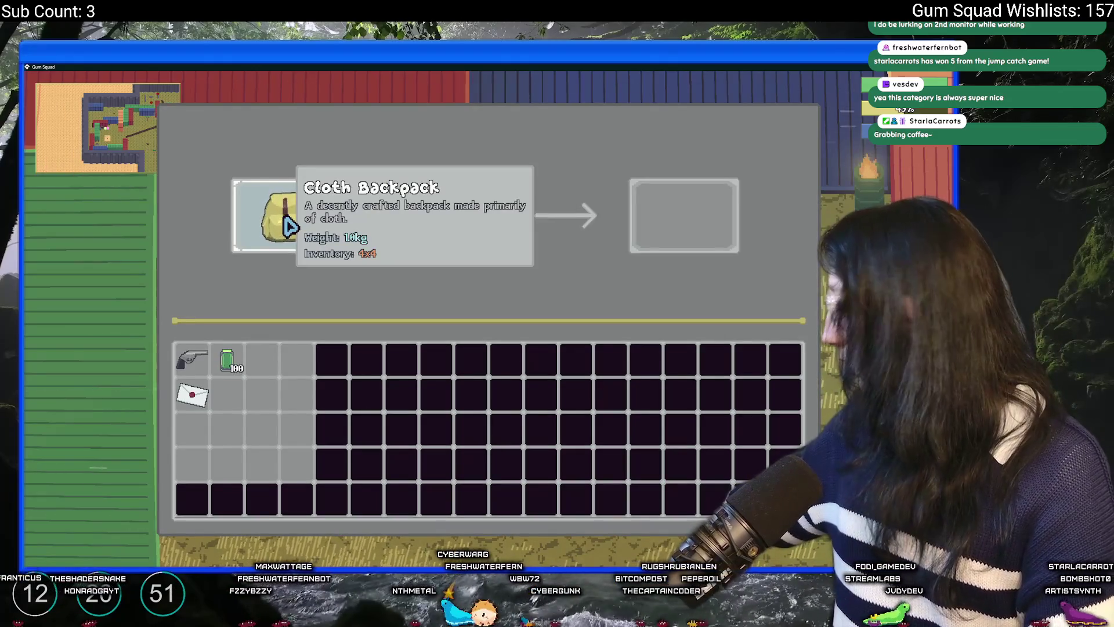
{"action": "left_click", "coordinate": [290, 226]}
{"action": "key", "text": "Return"}
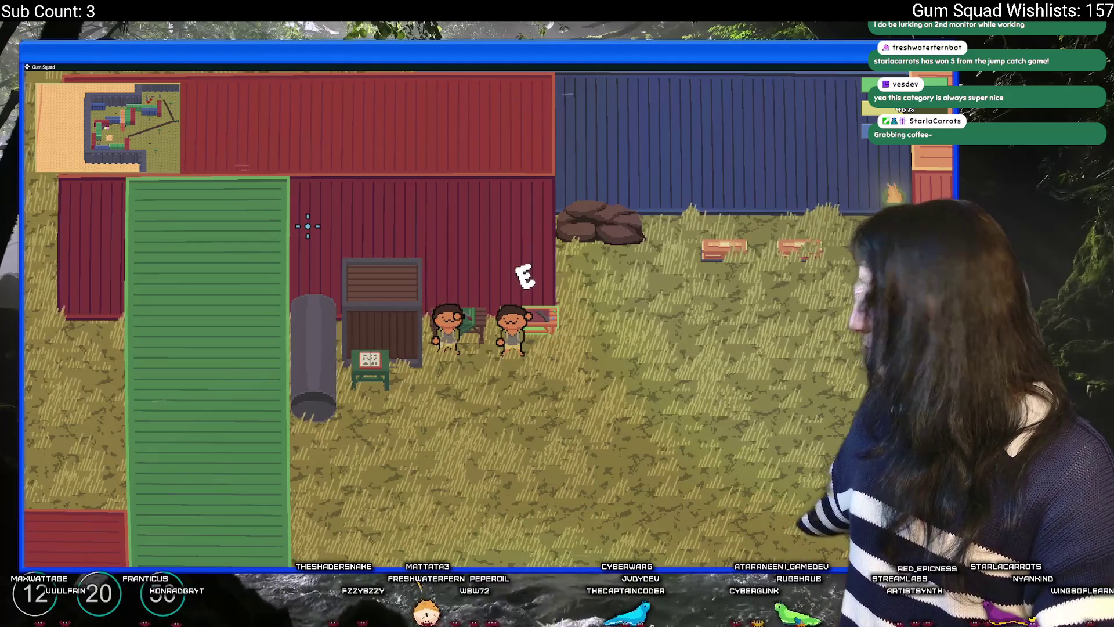
Back in GameMaker, delete the commented-out menu-stack block at the top of the Sync code
{"action": "key", "text": "alt+Tab"}
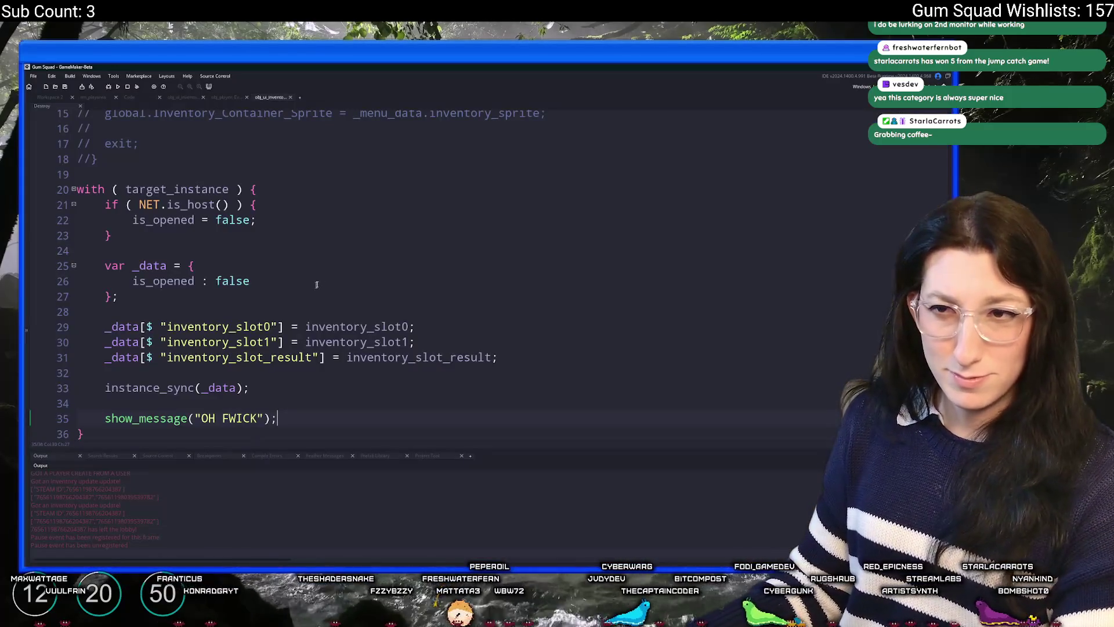
{"action": "scroll", "coordinate": [196, 318], "scroll_direction": "up", "scroll_amount": 4}
{"action": "mouse_move", "coordinate": [151, 326]}
{"action": "left_mouse_down"}
{"action": "mouse_move", "coordinate": [157, 244]}
{"action": "mouse_move", "coordinate": [75, 150]}
{"action": "left_mouse_up"}
{"action": "key", "text": "Delete"}
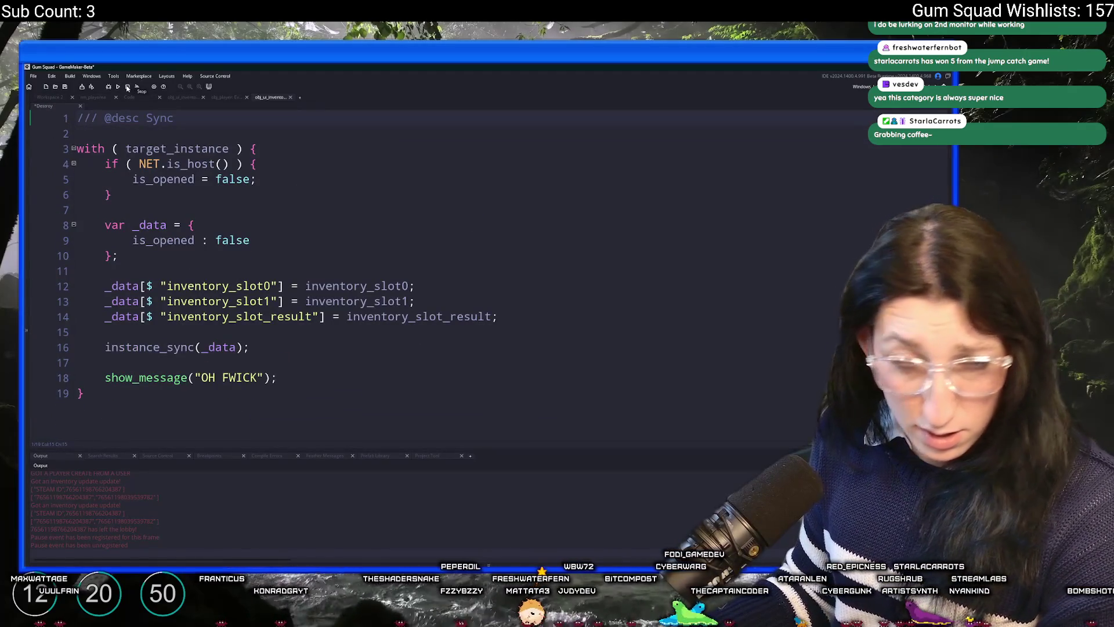
Refocus the Sync code editor and rebuild and launch the game with F5
{"action": "left_click", "coordinate": [488, 547]}
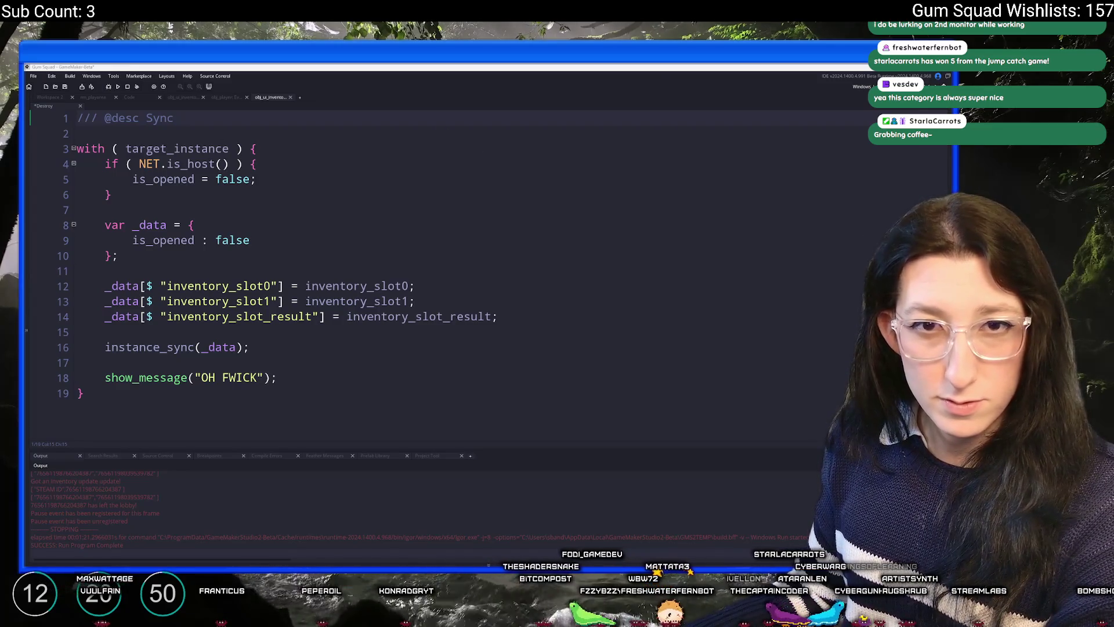
{"action": "left_click", "coordinate": [308, 239]}
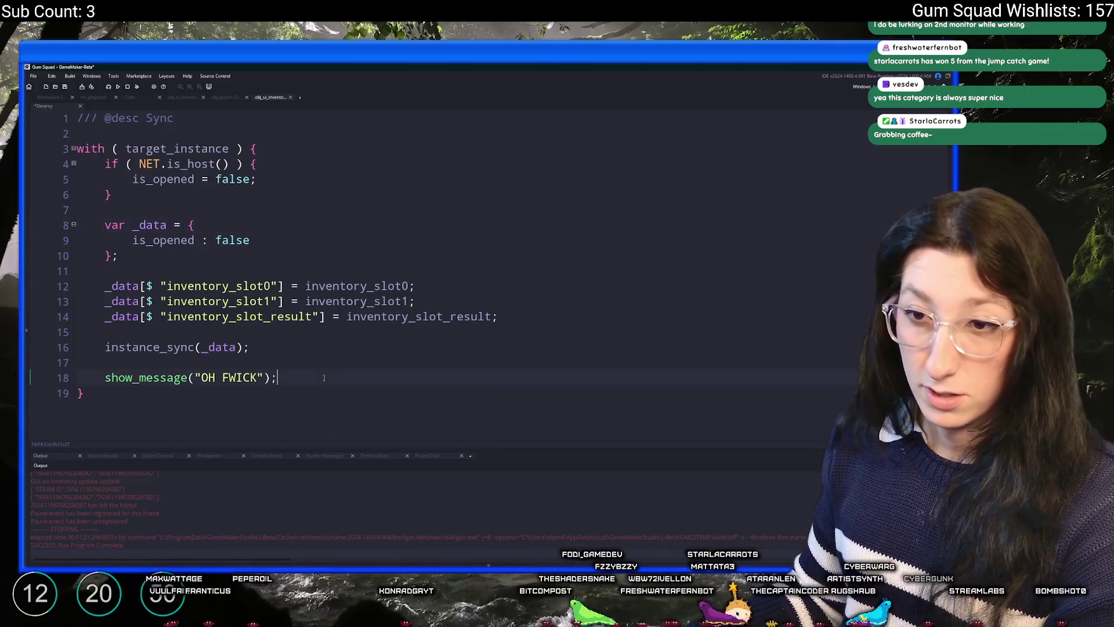
{"action": "key", "text": "F5"}
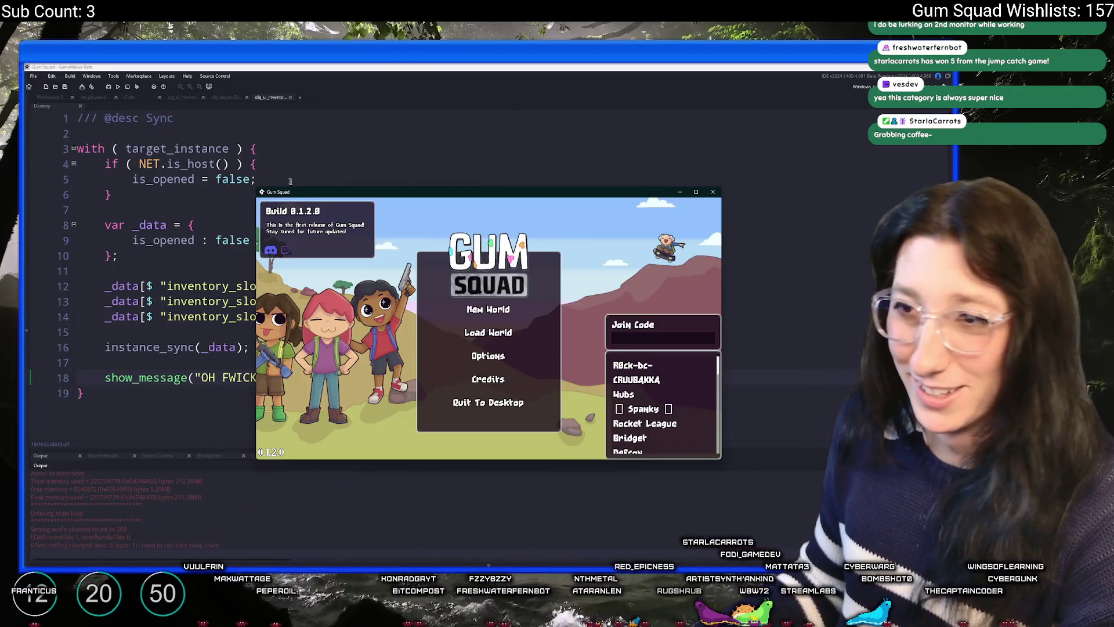
Maximize the game window and host a new world with a Friends Only lobby
{"action": "left_click_drag", "start_coordinate": [306, 194], "coordinate": [274, 65]}
{"action": "double_click", "coordinate": [275, 66]}
{"action": "left_click", "coordinate": [464, 274]}
{"action": "left_click", "coordinate": [488, 313]}
{"action": "left_click", "coordinate": [492, 428]}
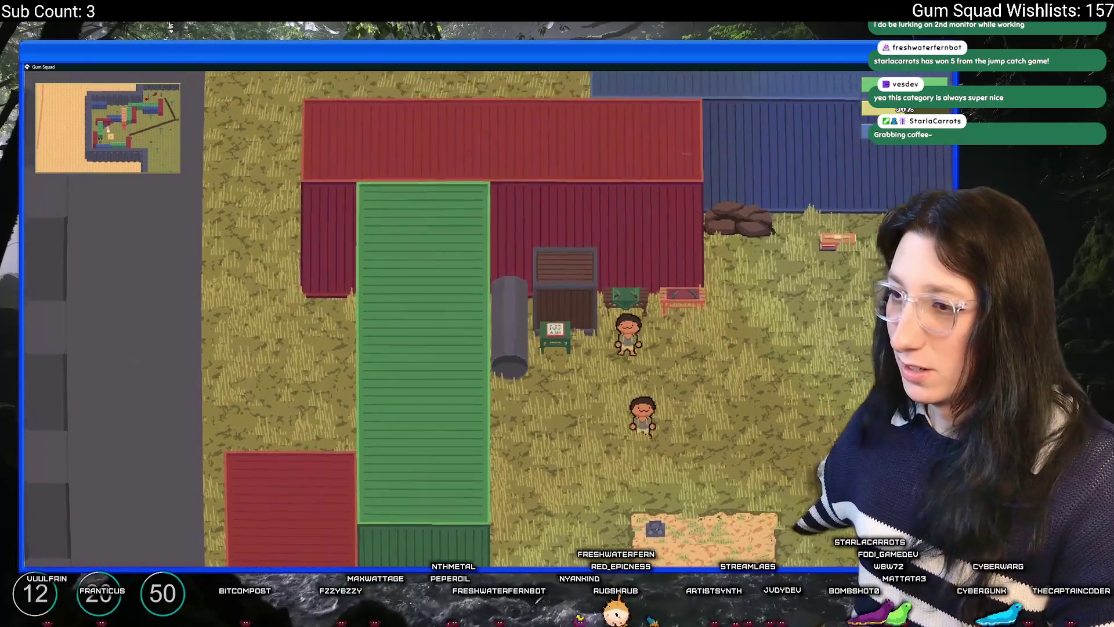
At the workbench, equip the Cloth Backpack and slot it into the two-slot crafting screen
{"action": "key", "text": "i"}
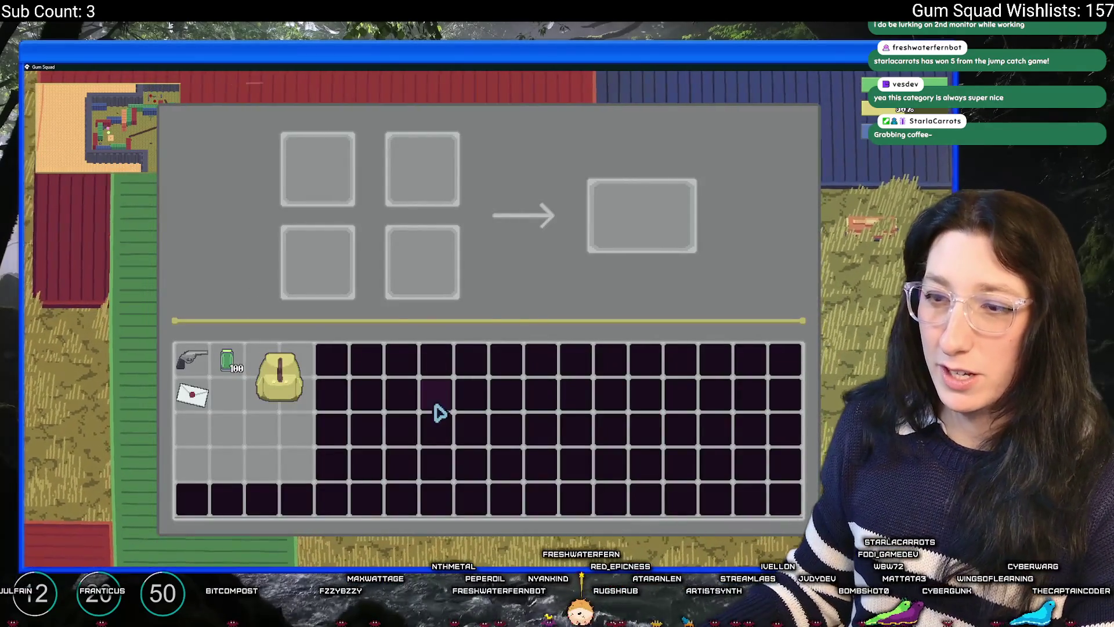
{"action": "left_click", "coordinate": [302, 394]}
{"action": "left_click", "coordinate": [305, 399]}
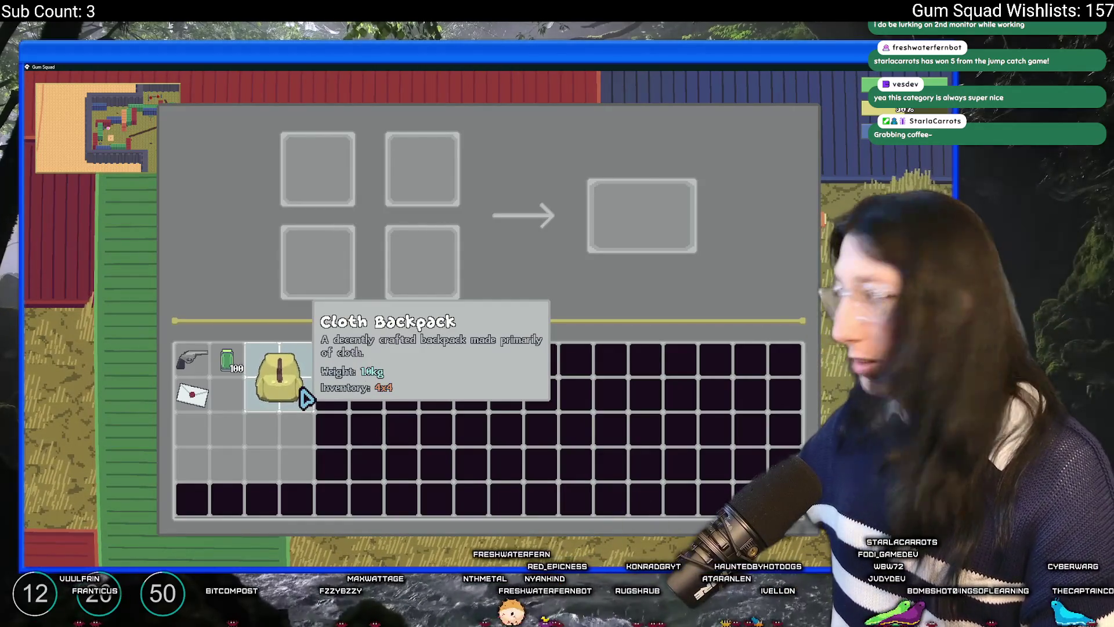
{"action": "key", "text": "Tab"}
{"action": "key", "text": "Tab"}
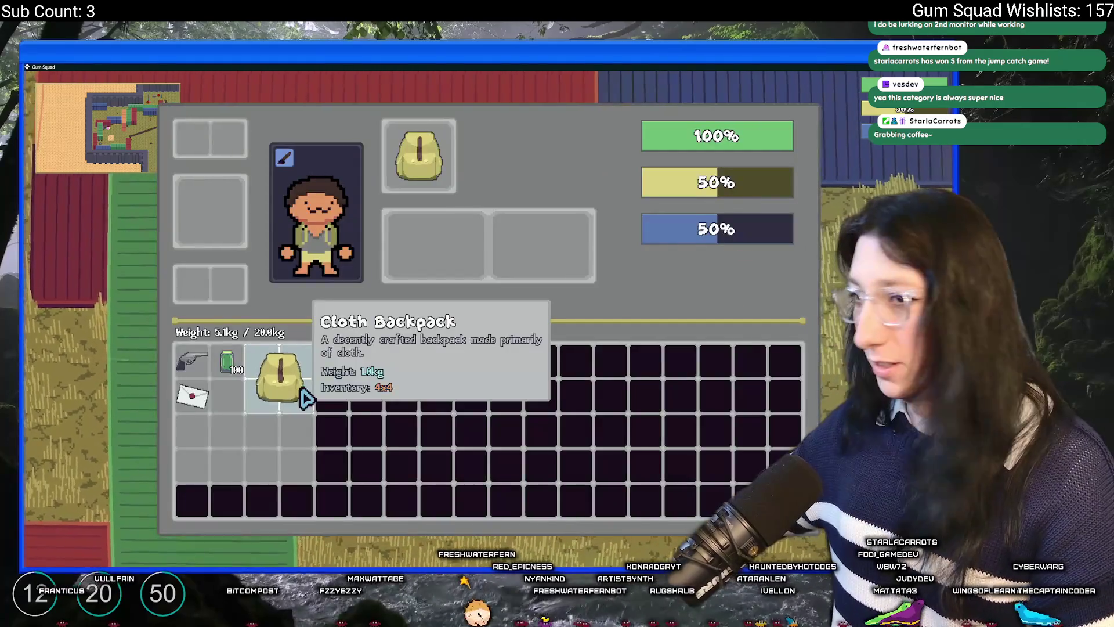
{"action": "key", "text": "Tab"}
{"action": "key", "text": "e"}
{"action": "mouse_move", "coordinate": [306, 398]}
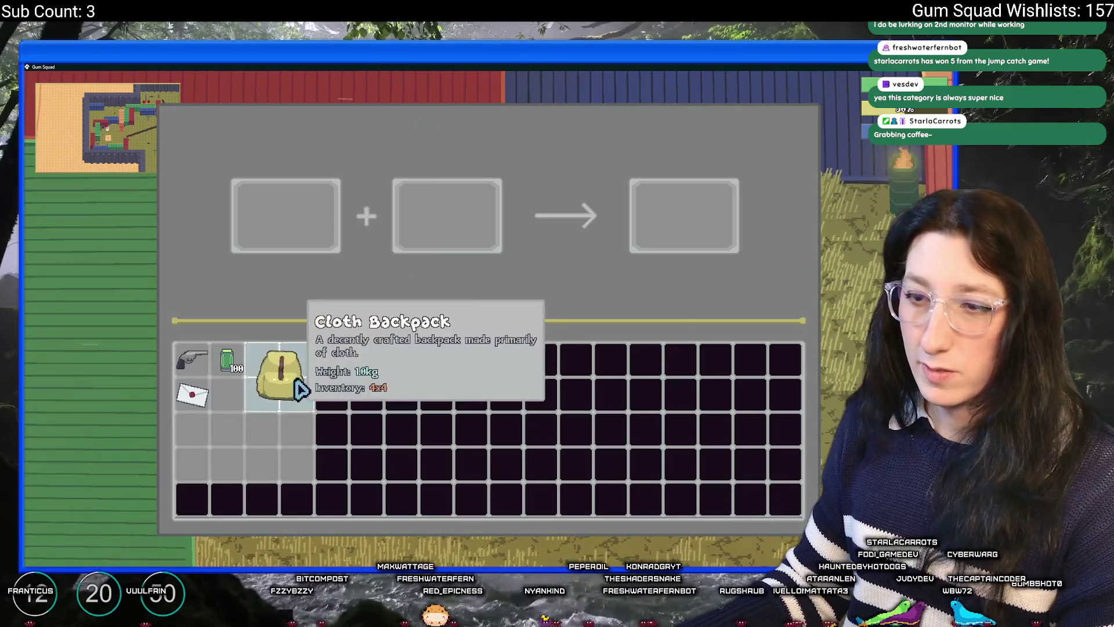
{"action": "right_click", "coordinate": [301, 396]}
{"action": "key", "text": "e"}
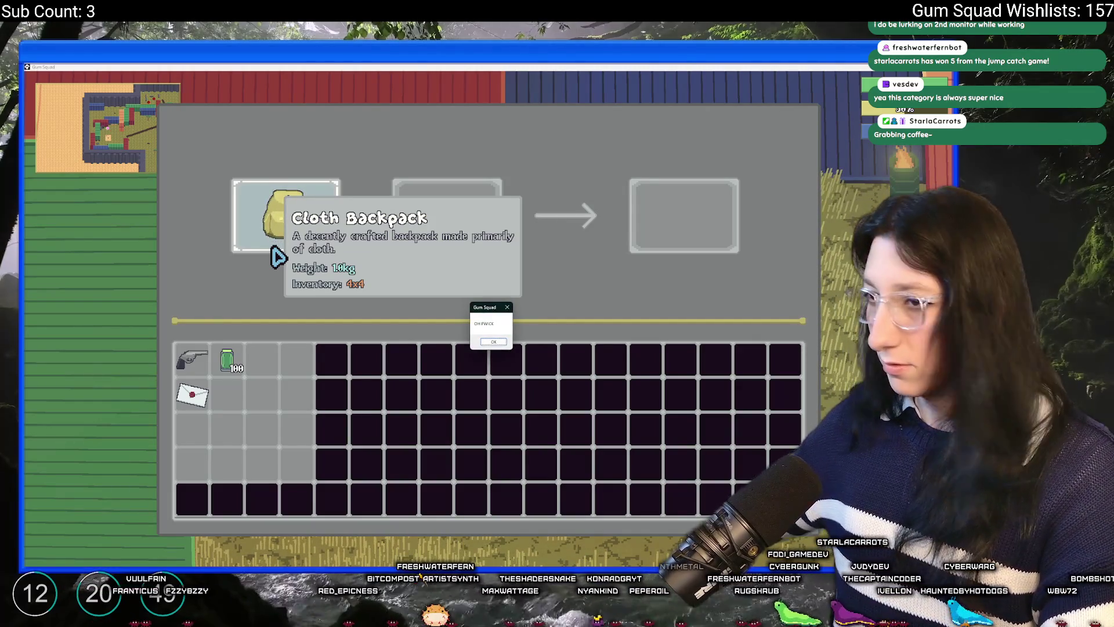
Dismiss OH FWICK, equip the backpack, and trigger the OH FWICK message again from the crafting slot
{"action": "key", "text": "Return"}
{"action": "key", "text": "e"}
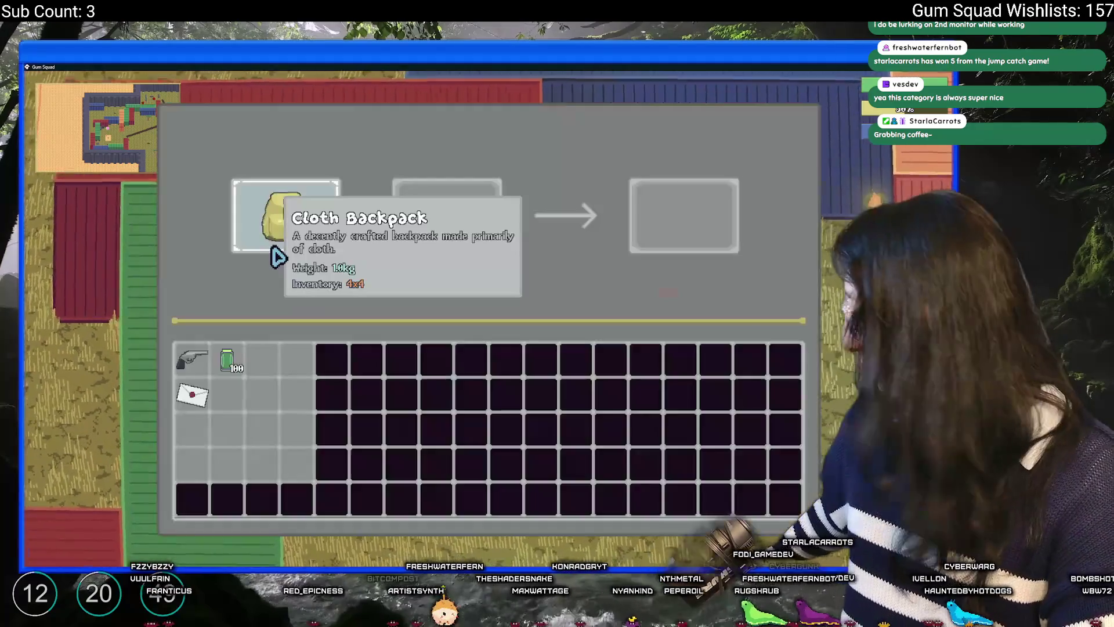
{"action": "right_click", "coordinate": [278, 257]}
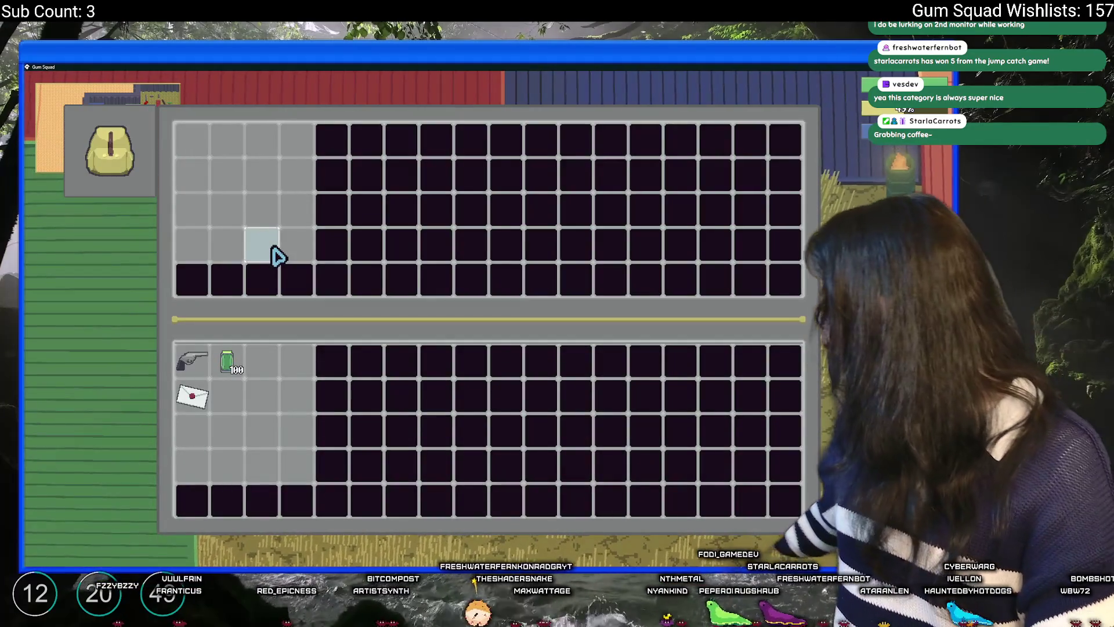
{"action": "key", "text": "e"}
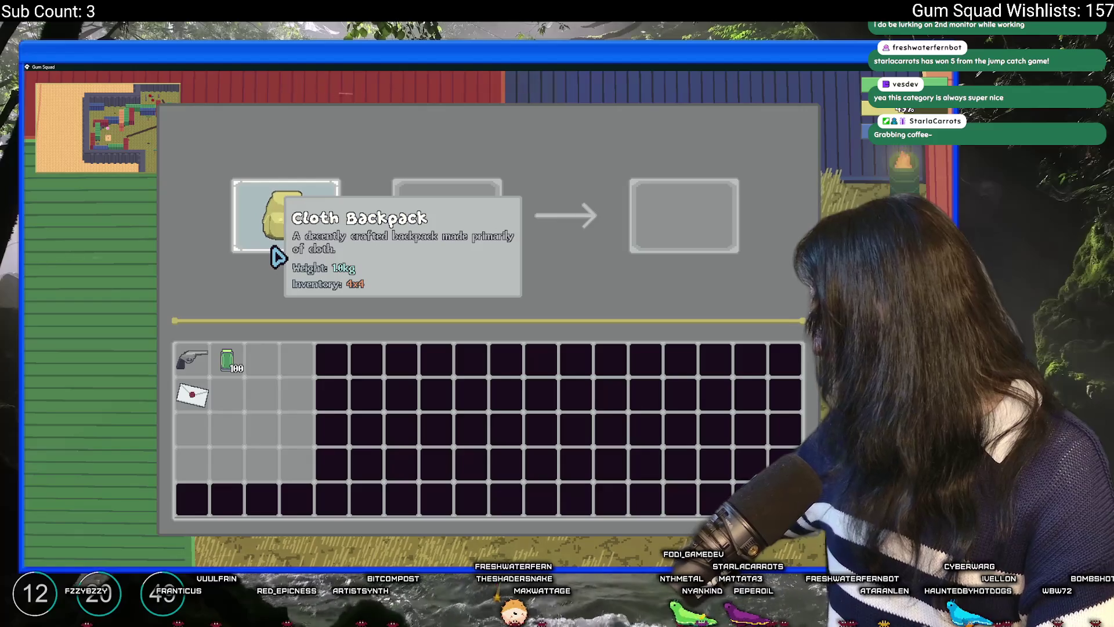
{"action": "left_click", "coordinate": [279, 257]}
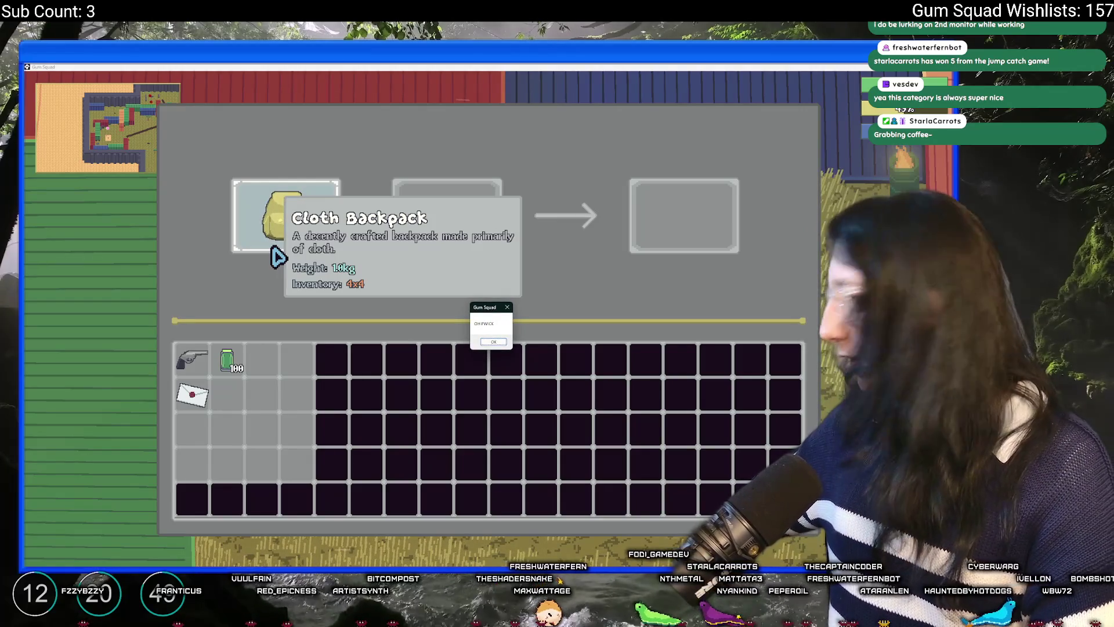
{"action": "key", "text": "Return"}
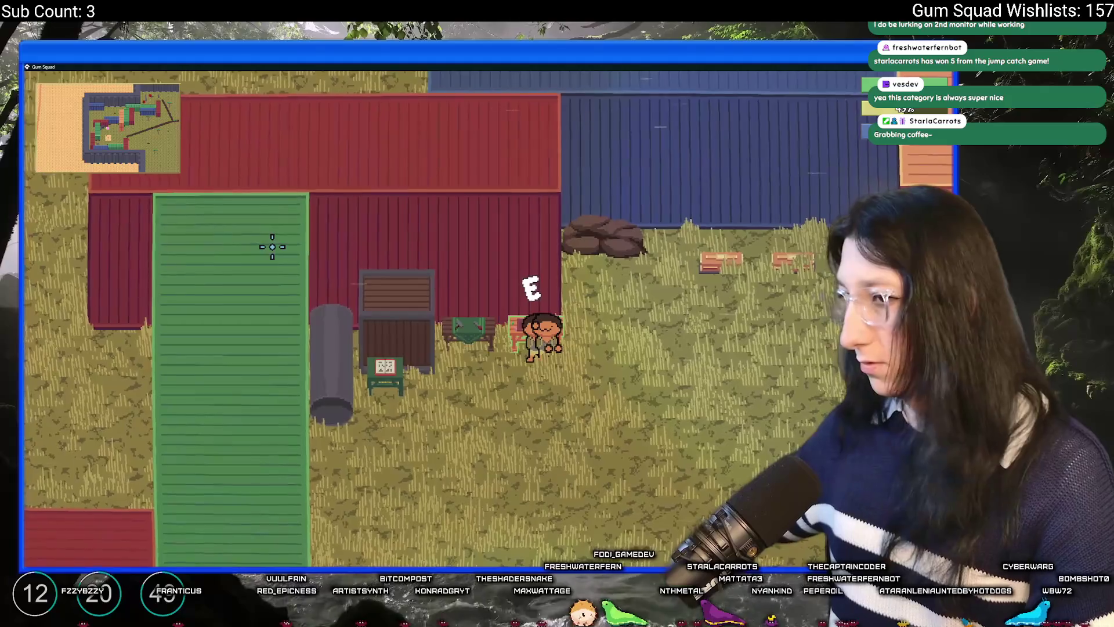
Equip the backpack and return it to the crafting slot once more, then save and quit
{"action": "key", "text": "e"}
{"action": "key", "text": "e"}
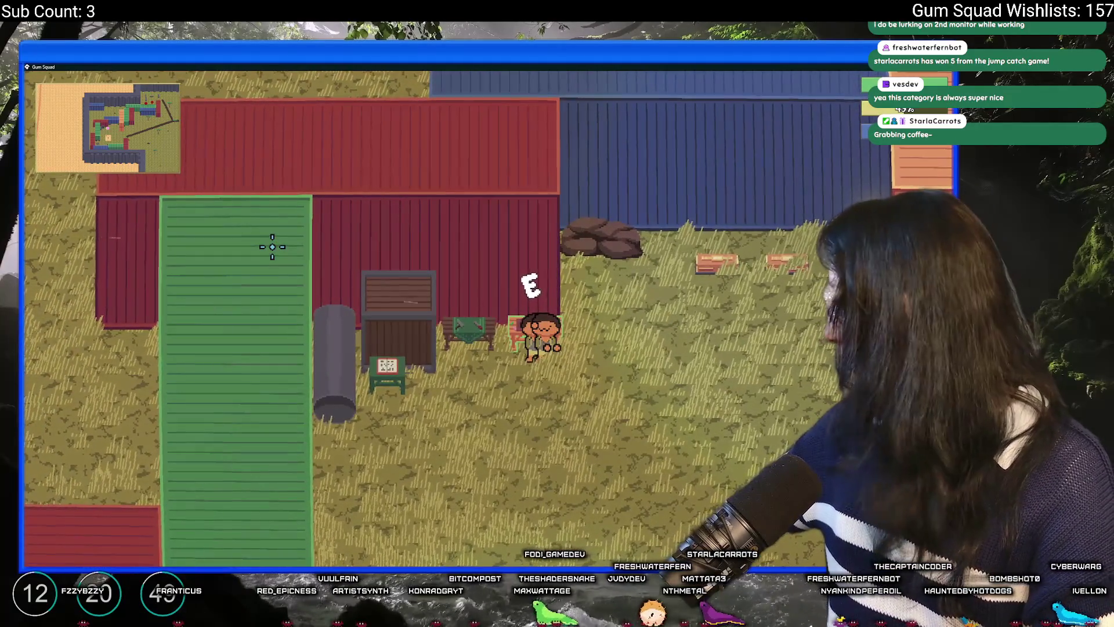
{"action": "key", "text": "e"}
{"action": "left_click", "coordinate": [278, 254]}
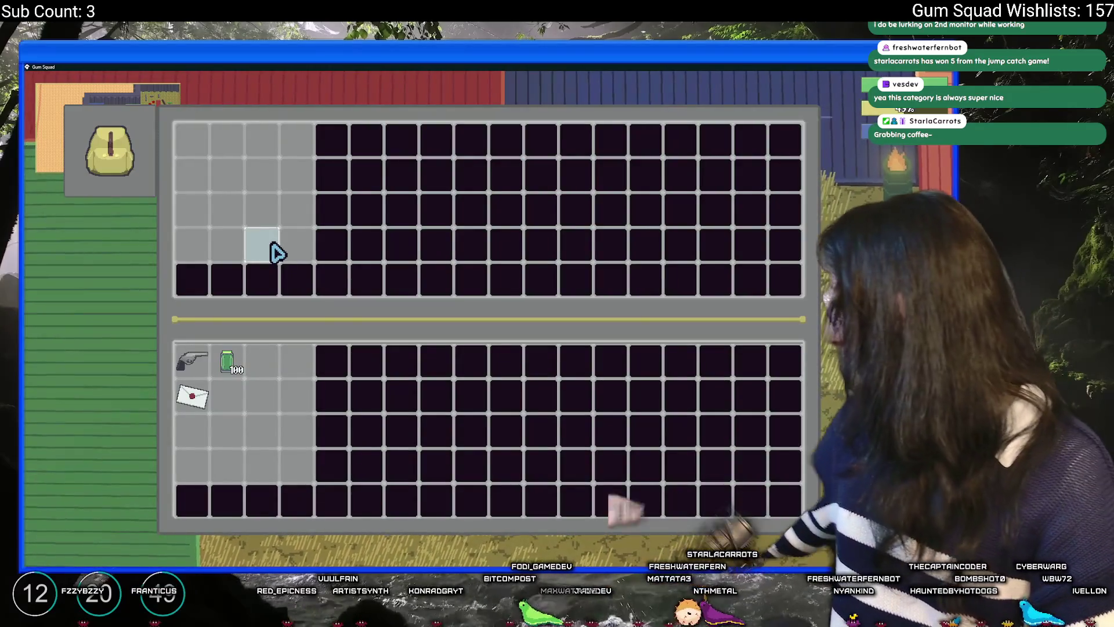
{"action": "left_click", "coordinate": [277, 254]}
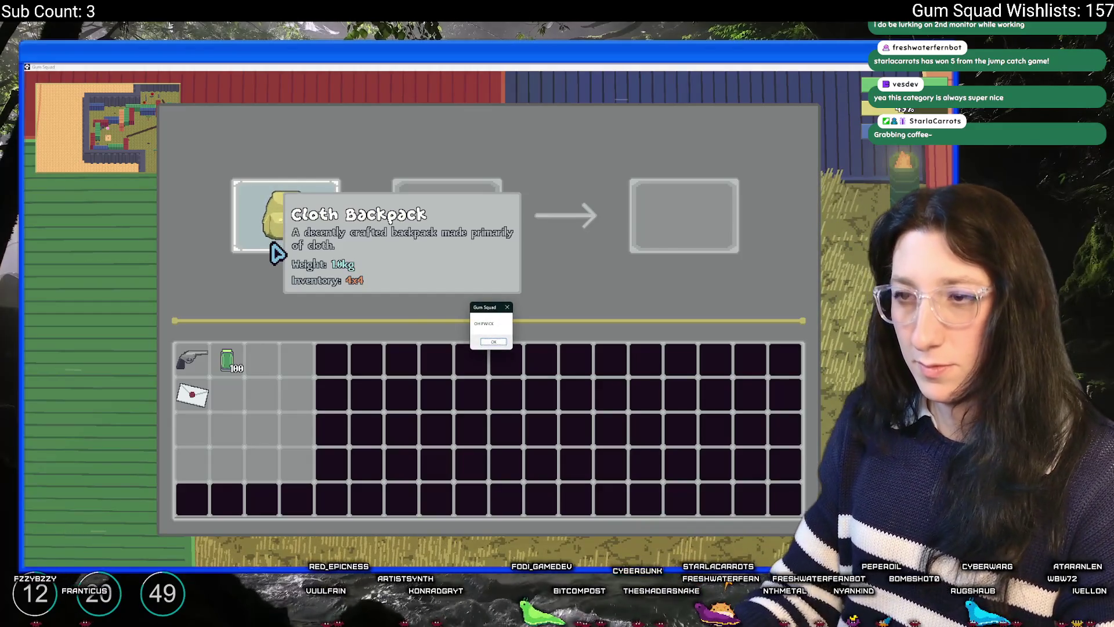
{"action": "key", "text": "Escape"}
{"action": "left_click", "coordinate": [499, 467]}
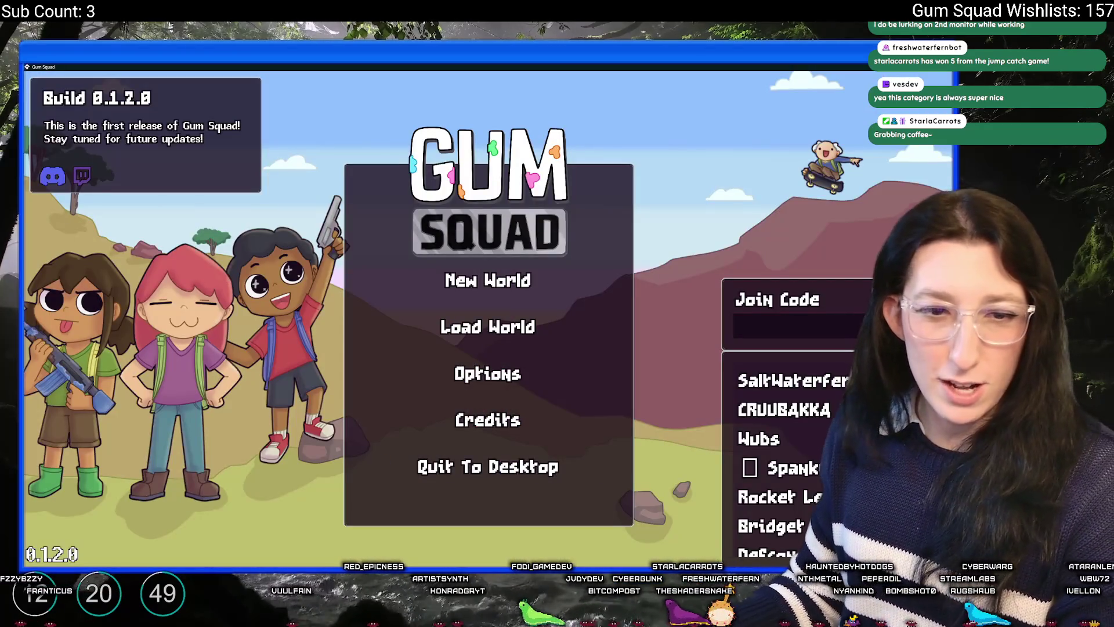
Host a Friends Only world, test the backpack in the crafting slot, dismiss OH FWICK, then save and quit
{"action": "left_click", "coordinate": [510, 290]}
{"action": "left_click", "coordinate": [496, 317]}
{"action": "left_click", "coordinate": [479, 416]}
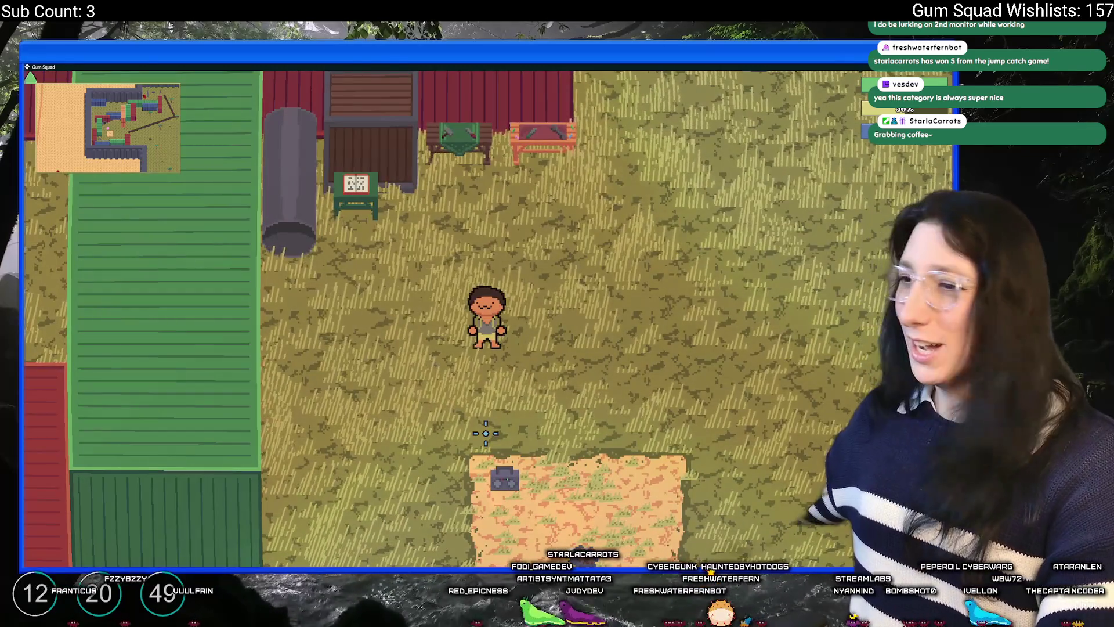
{"action": "key", "text": "w"}
{"action": "key", "text": "e"}
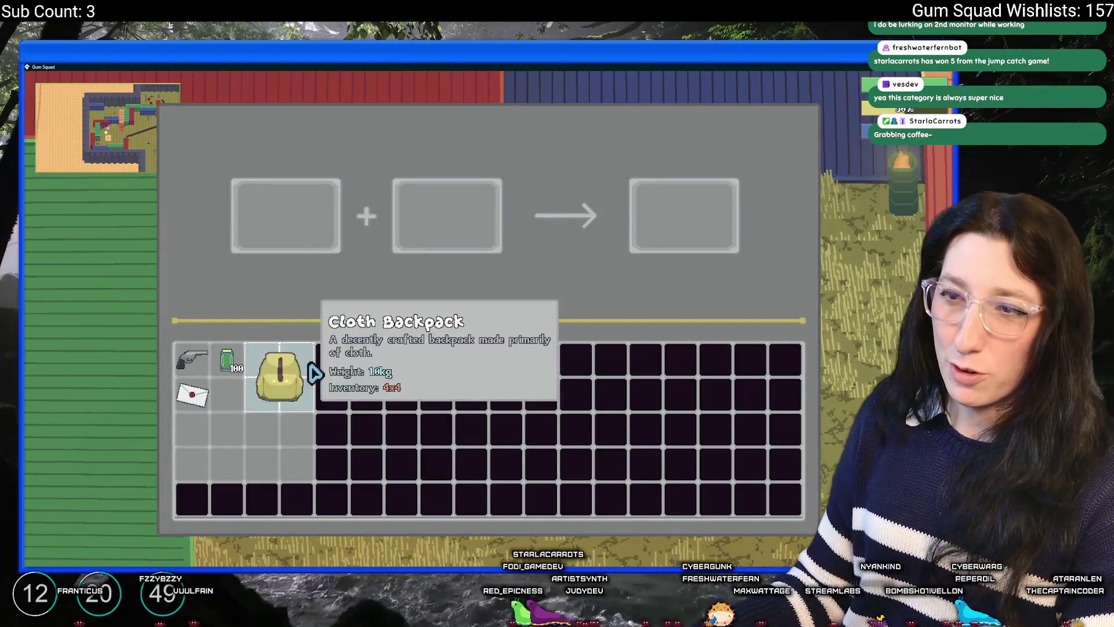
{"action": "left_click_drag", "start_coordinate": [261, 363], "coordinate": [323, 256]}
{"action": "left_click", "coordinate": [319, 247]}
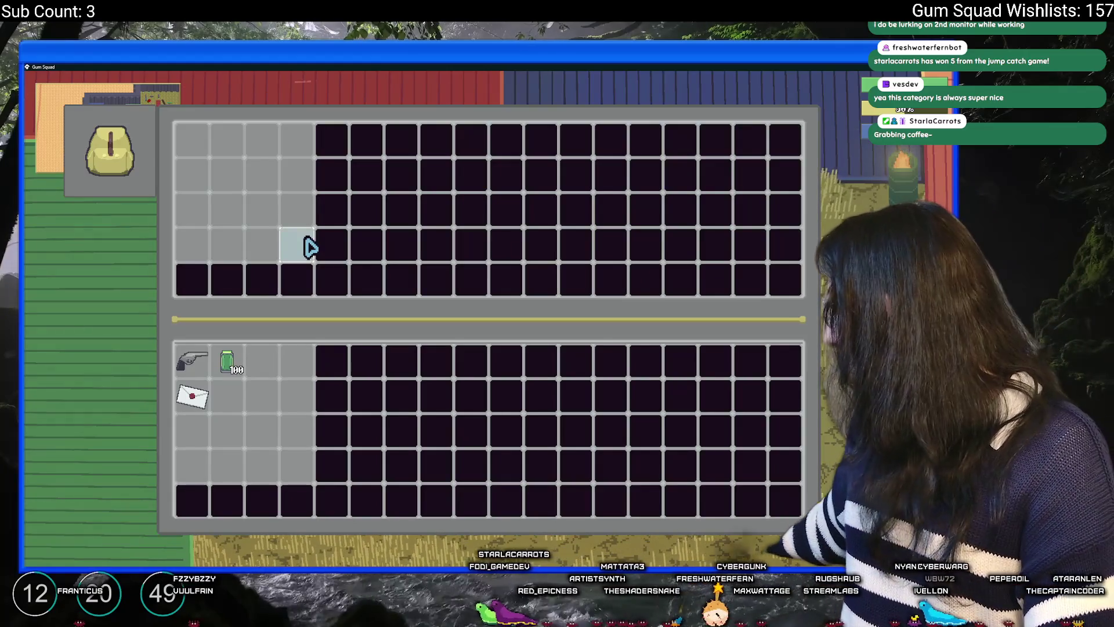
{"action": "left_click", "coordinate": [310, 248]}
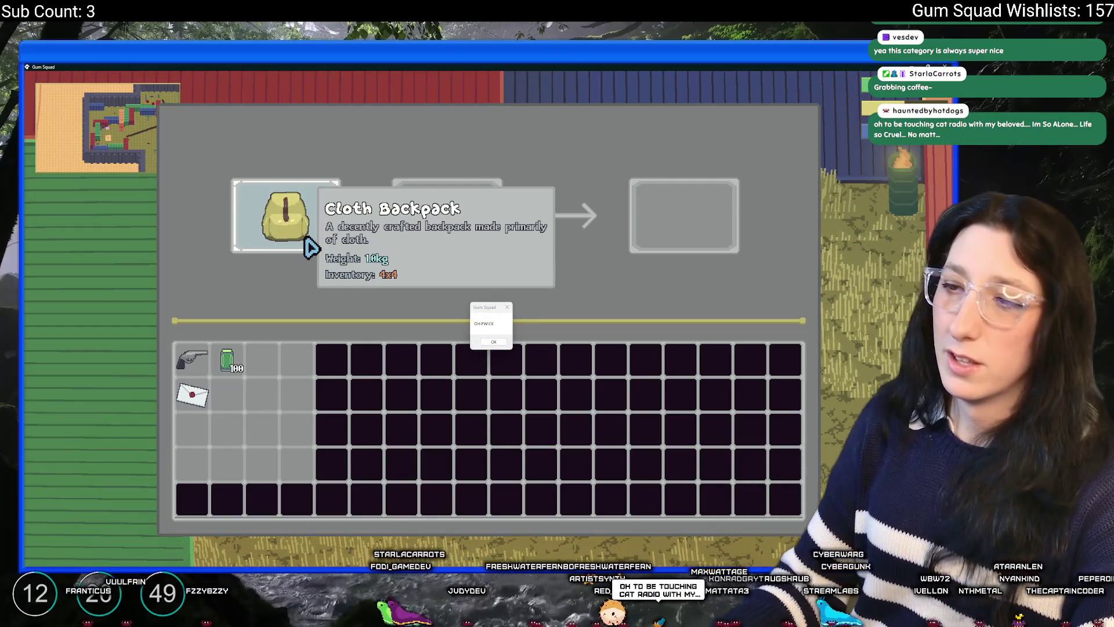
{"action": "left_click", "coordinate": [493, 341]}
{"action": "left_click", "coordinate": [495, 471]}
Host another Friends Only world and walk to the workbench
{"action": "left_click", "coordinate": [487, 282]}
{"action": "left_click", "coordinate": [487, 315]}
{"action": "left_click", "coordinate": [470, 427]}
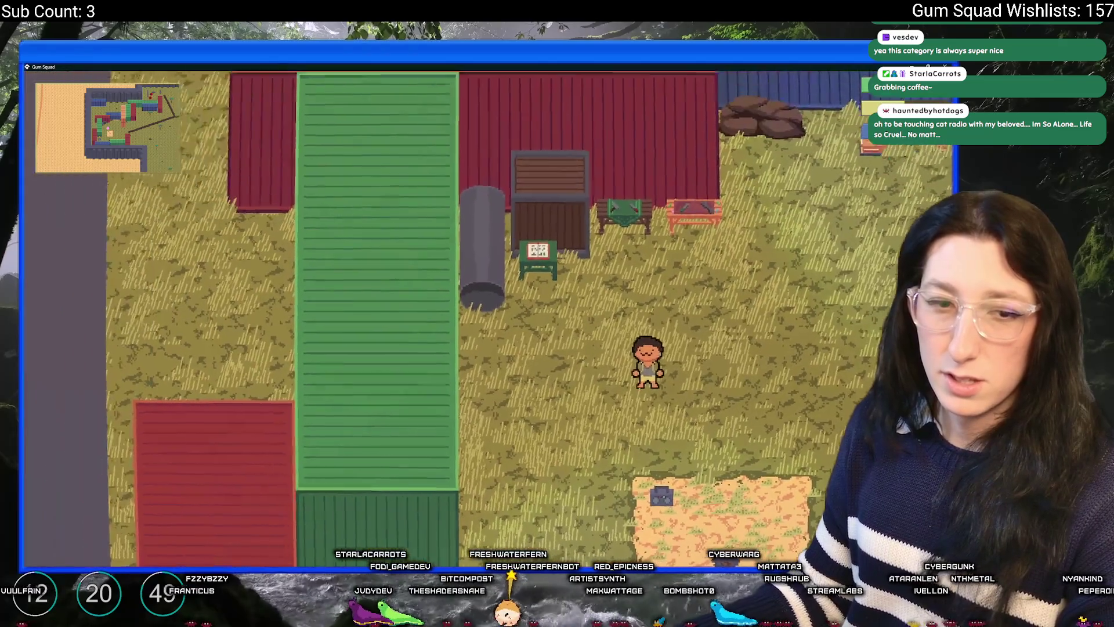
{"action": "key", "text": "w"}
{"action": "key", "text": "d"}
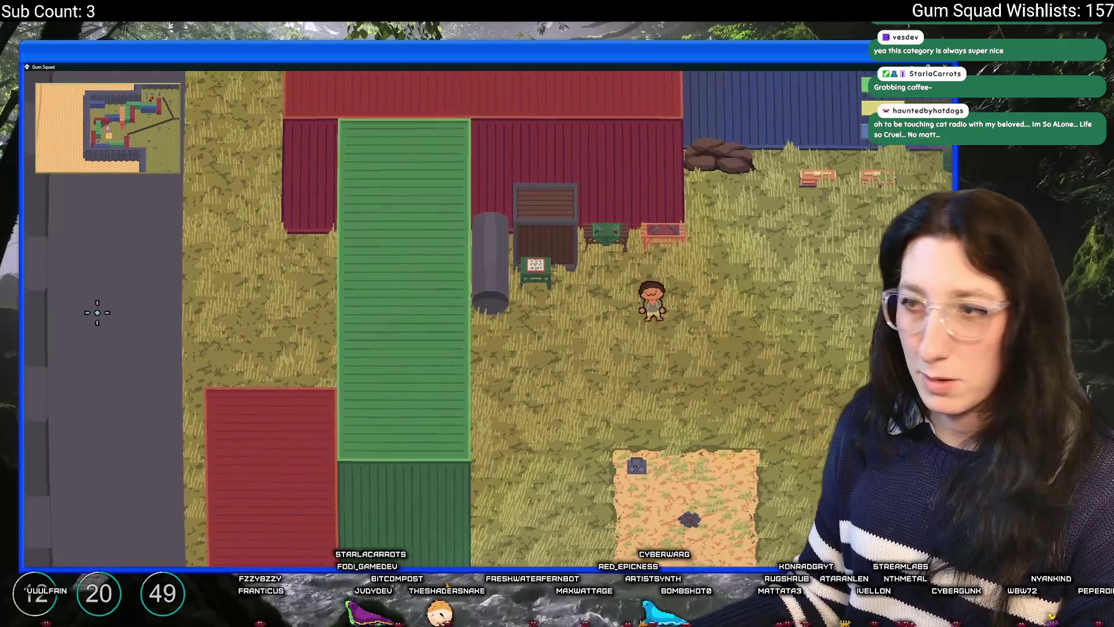
Drag the Cloth Backpack into the first crafting slot and right-click to equip it, showing its 4x4 grid
{"action": "key", "text": "Tab"}
{"action": "left_click", "coordinate": [289, 357]}
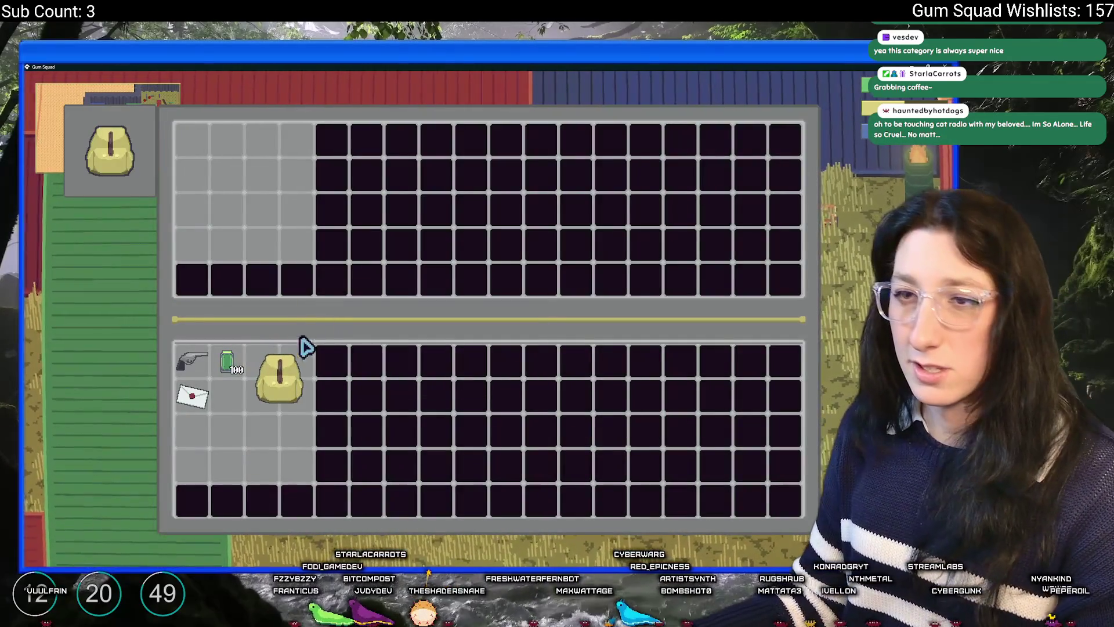
{"action": "key", "text": "Tab"}
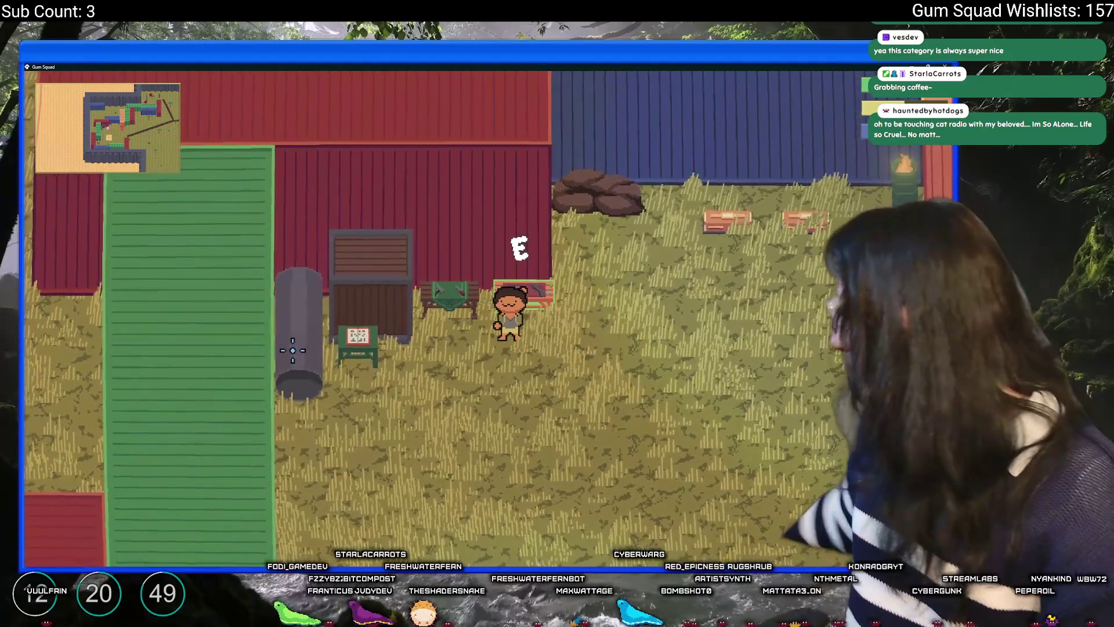
{"action": "key", "text": "Tab"}
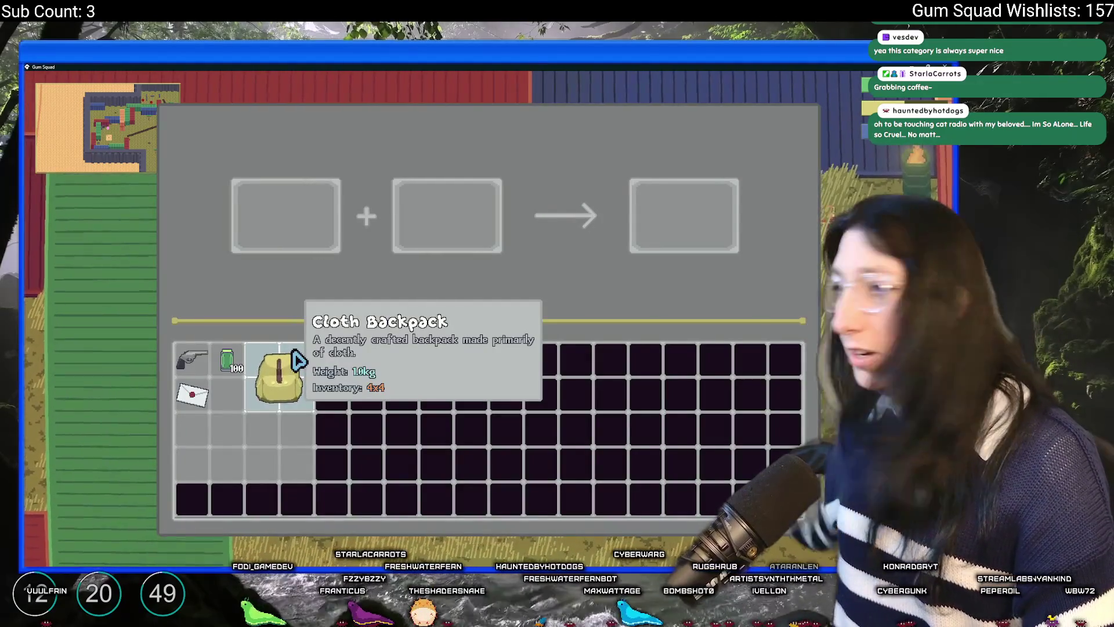
{"action": "left_click_drag", "start_coordinate": [296, 361], "coordinate": [302, 251]}
{"action": "right_click", "coordinate": [302, 250]}
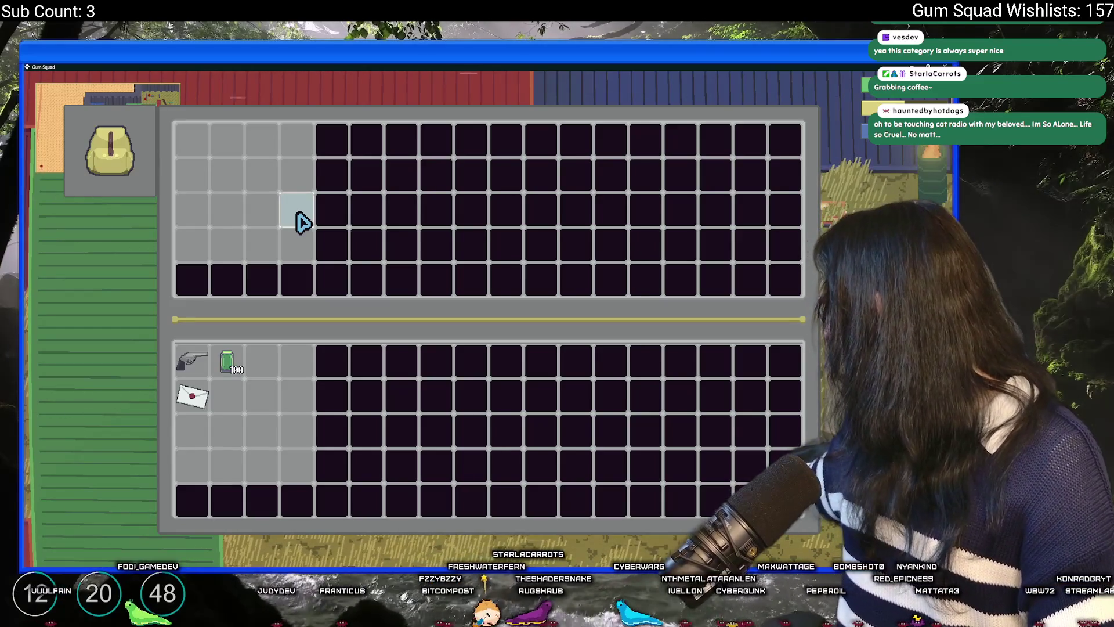
{"action": "key", "text": "alt+Tab"}
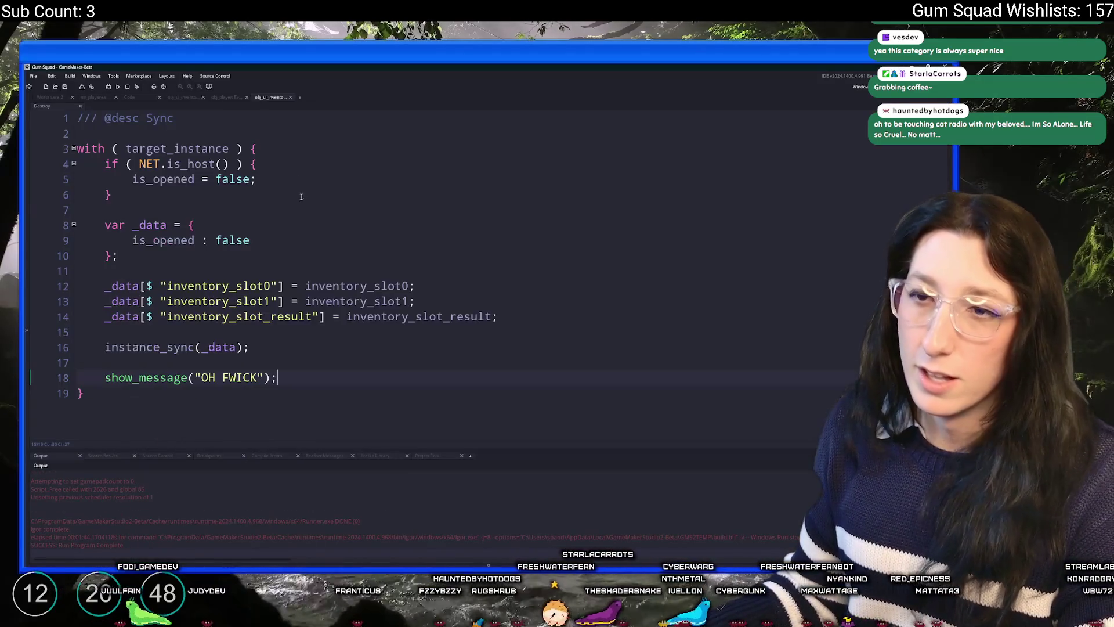
Delete the leftover show_message("OH FWICK") lines and bring up the Create event code full size
{"action": "left_click_drag", "start_coordinate": [303, 377], "coordinate": [316, 347]}
{"action": "key", "text": "BackSpace"}
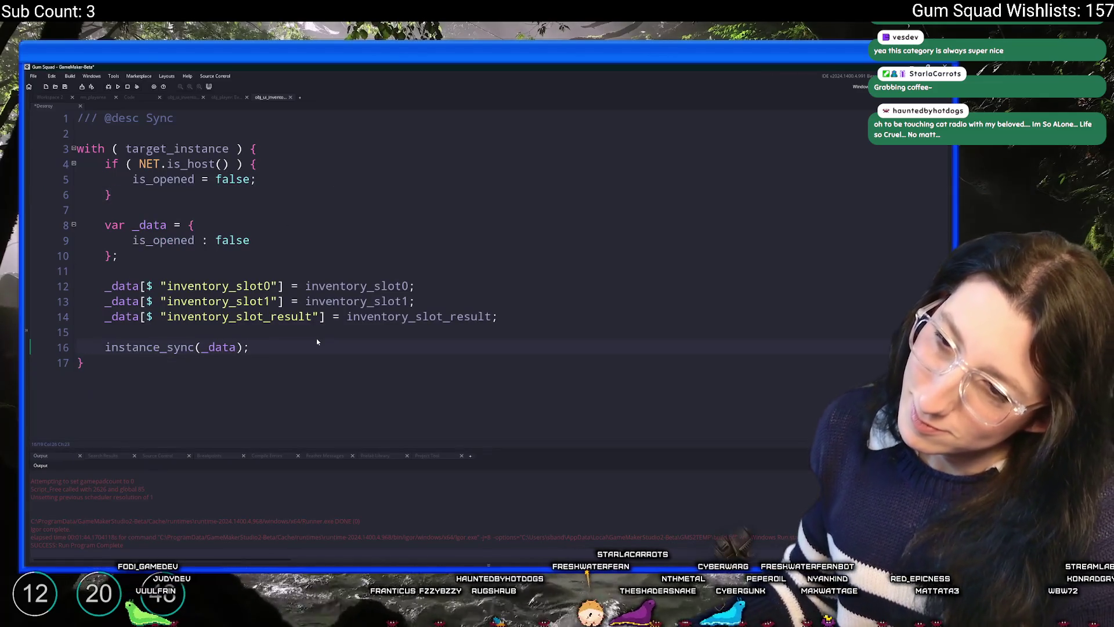
{"action": "left_click", "coordinate": [50, 97]}
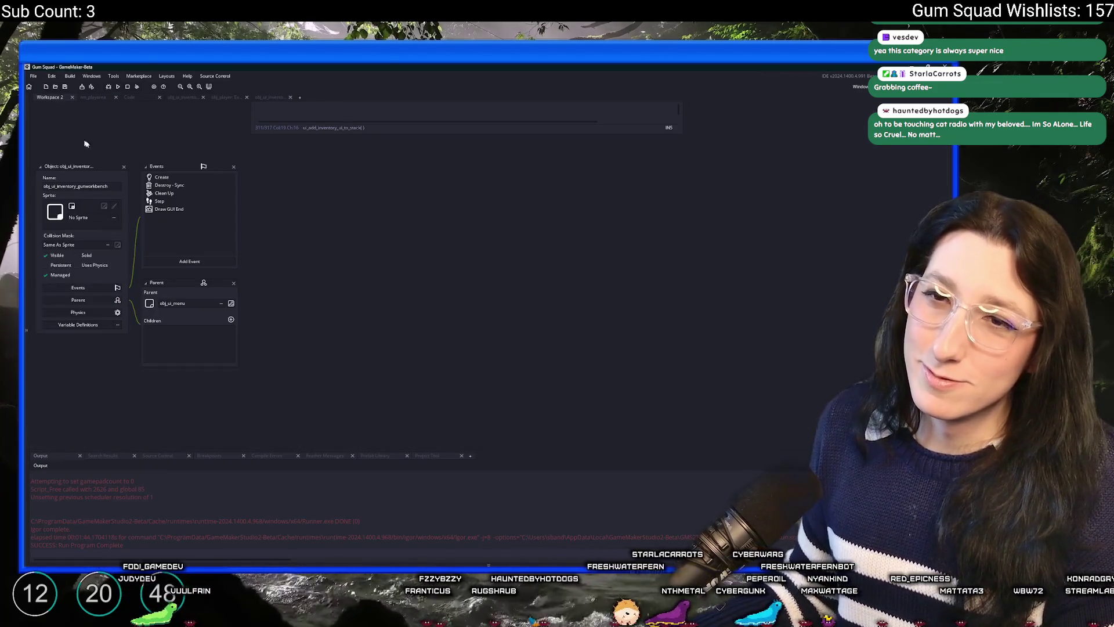
{"action": "left_click", "coordinate": [566, 167]}
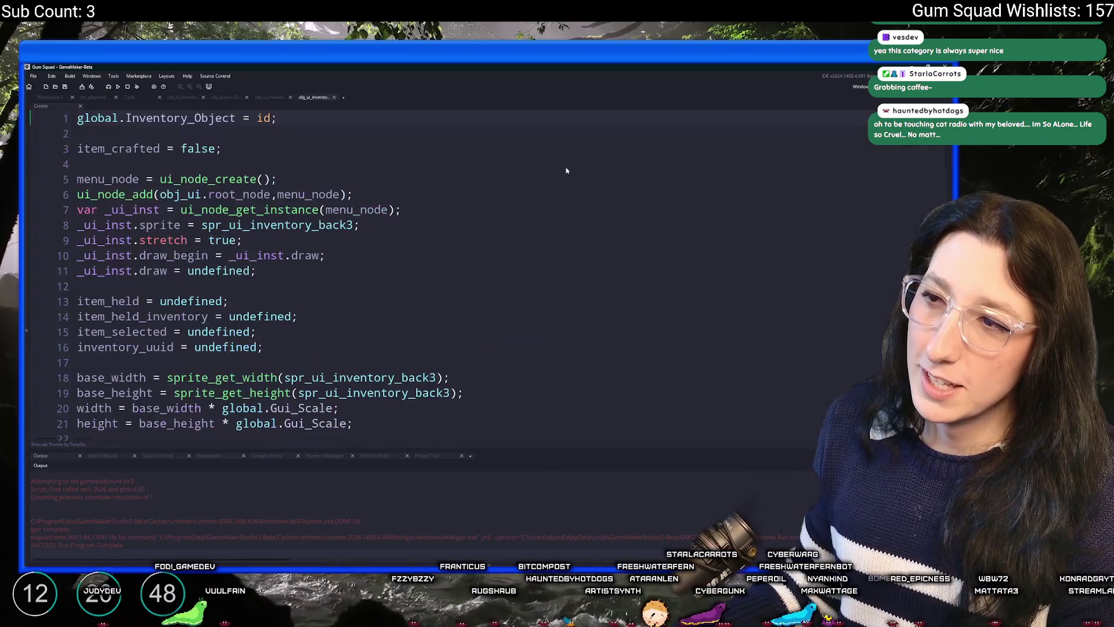
Look up 'interac' in the code, then launch the asset search from Workspace 2
{"action": "type", "text": "interac"}
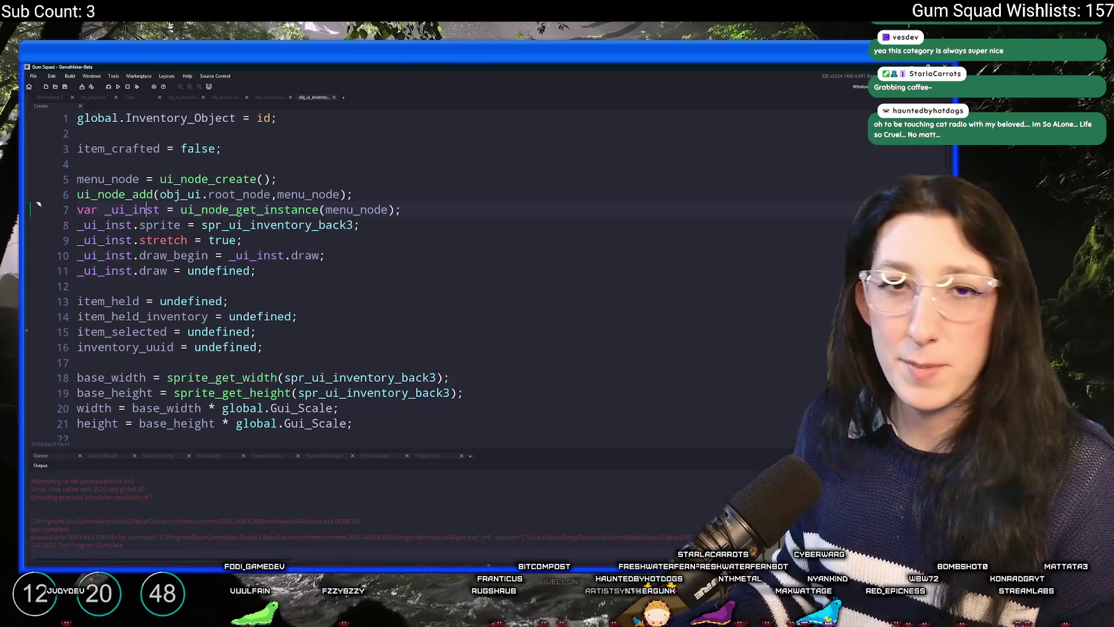
{"action": "scroll", "coordinate": [308, 331], "scroll_direction": "down", "scroll_amount": 20}
{"action": "left_click", "coordinate": [308, 332]}
{"action": "scroll", "coordinate": [308, 331], "scroll_direction": "down", "scroll_amount": 4}
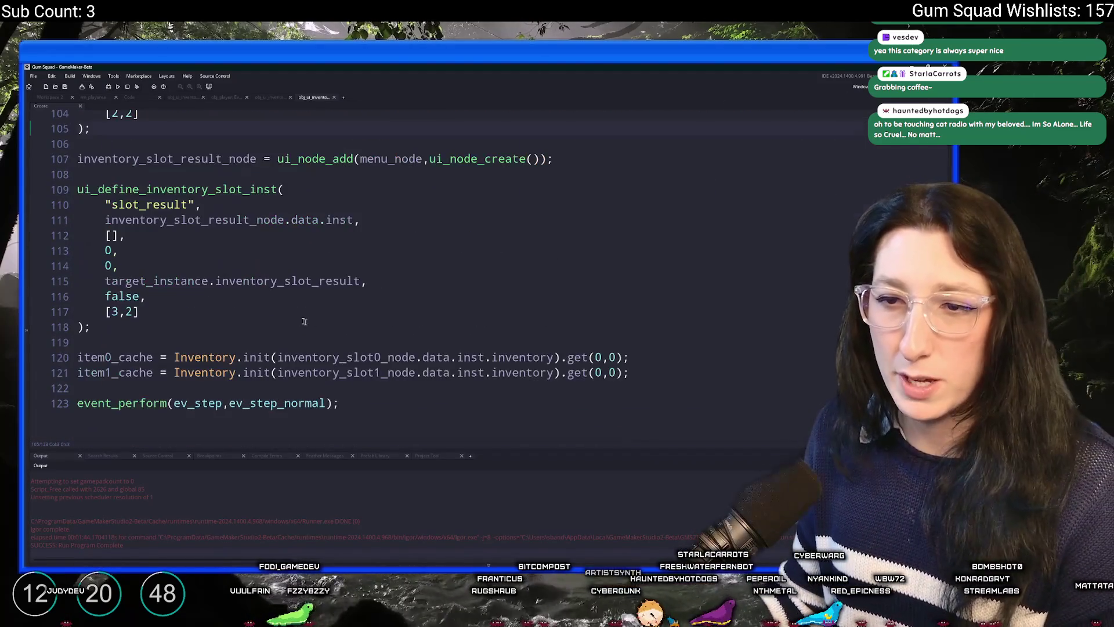
{"action": "scroll", "coordinate": [304, 372], "scroll_direction": "up", "scroll_amount": 20}
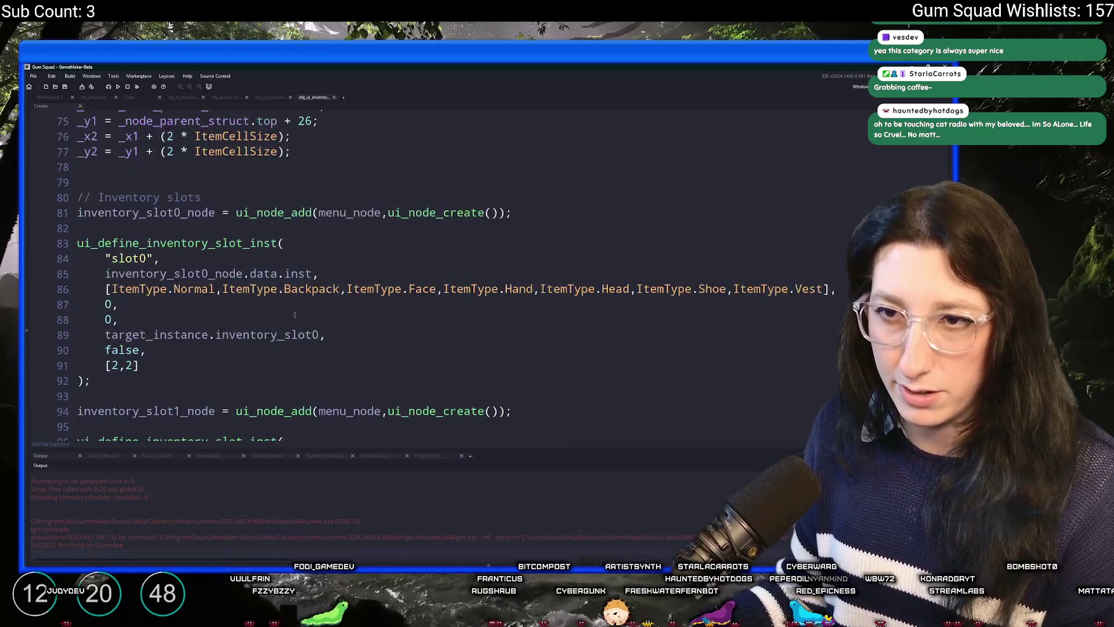
{"action": "scroll", "coordinate": [311, 297], "scroll_direction": "up", "scroll_amount": 15}
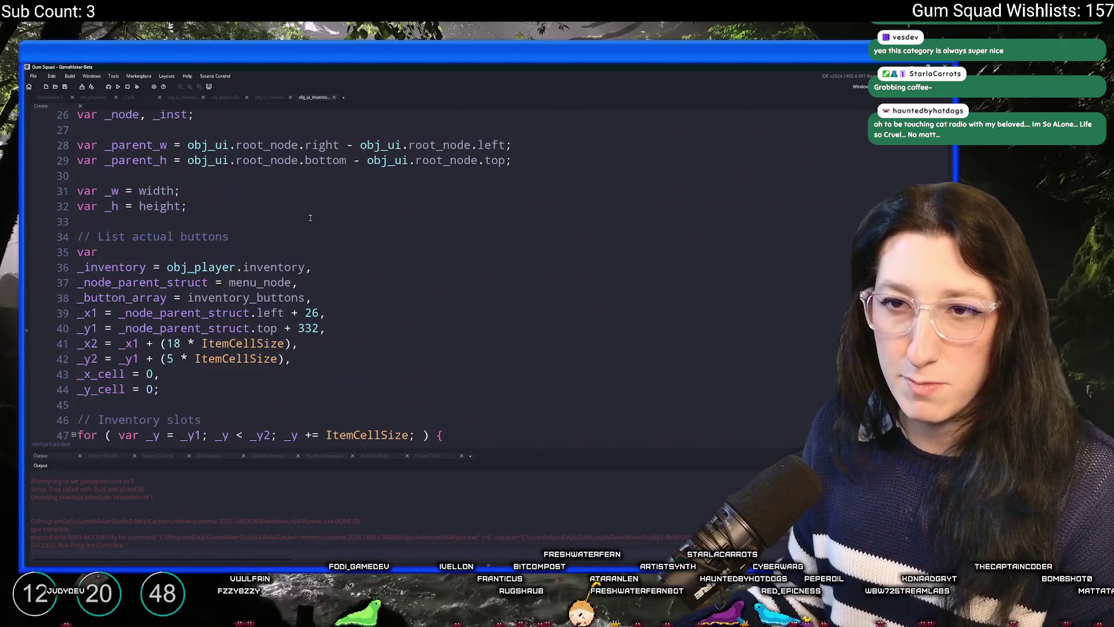
{"action": "left_click", "coordinate": [293, 179]}
{"action": "left_click", "coordinate": [65, 94]}
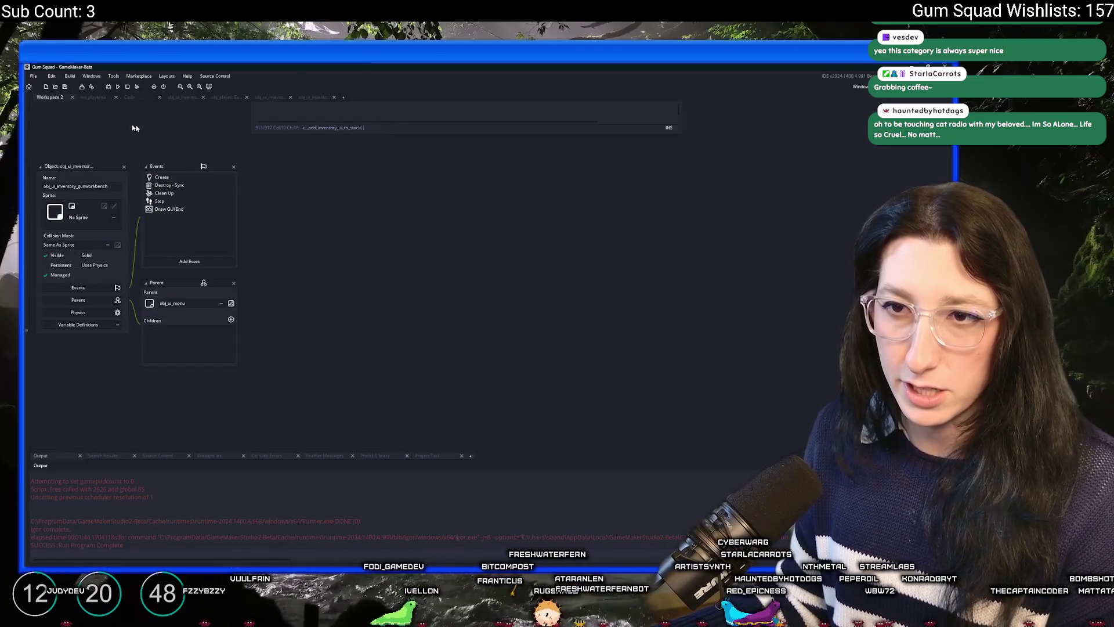
{"action": "key", "text": "ctrl+t"}
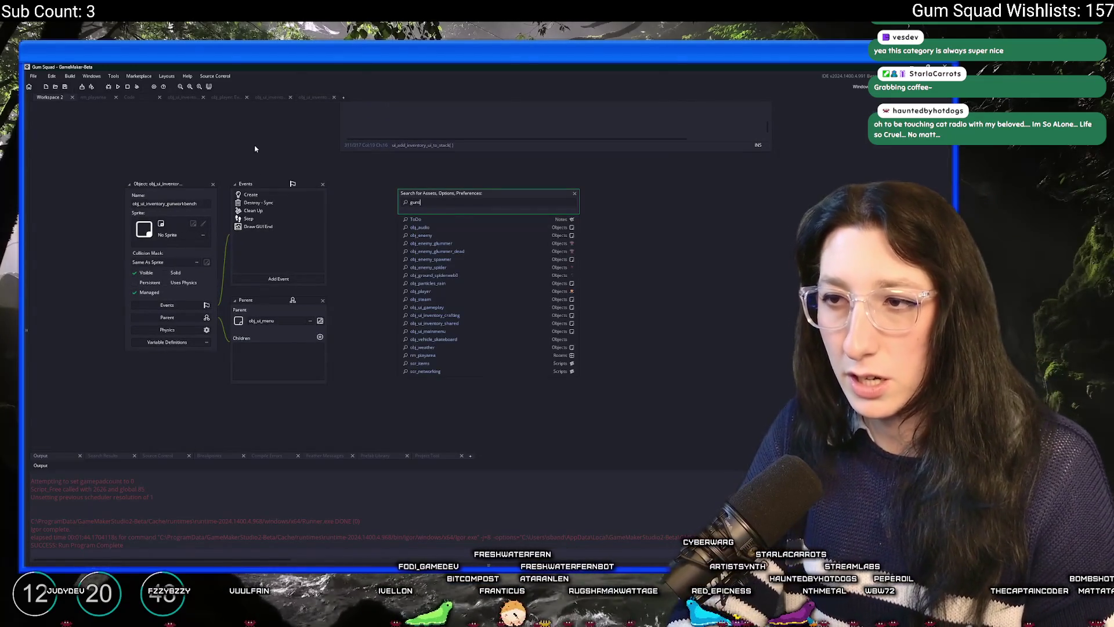
Find obj_gunworkbench_table via a 'gunsw' search and open its Create event in the full editor
{"action": "type", "text": "gunsw"}
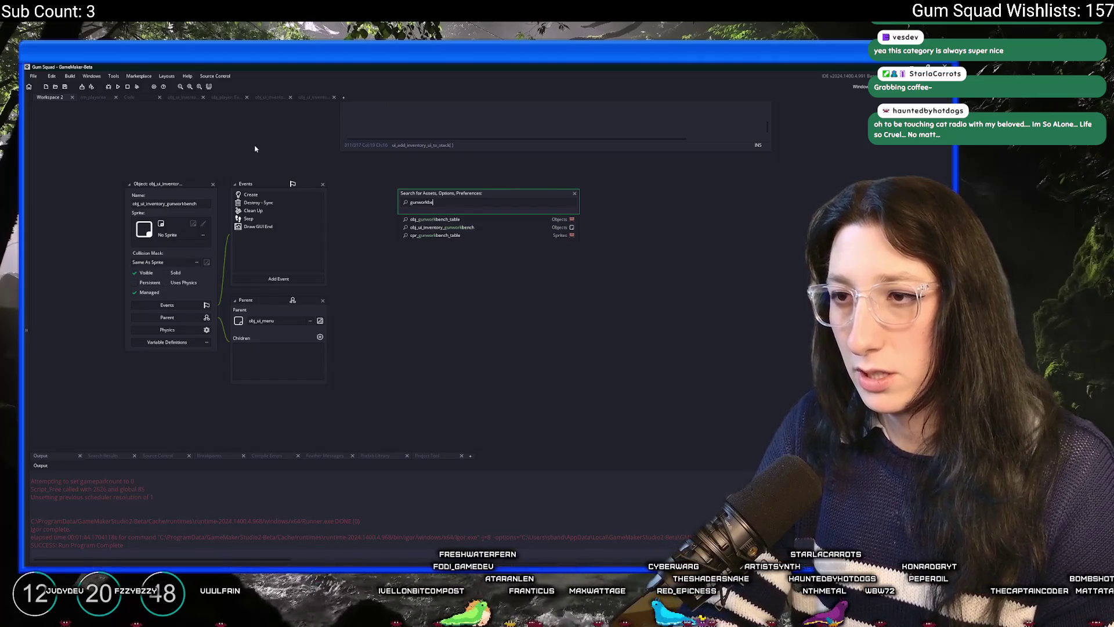
{"action": "key", "text": "Down"}
{"action": "key", "text": "Return"}
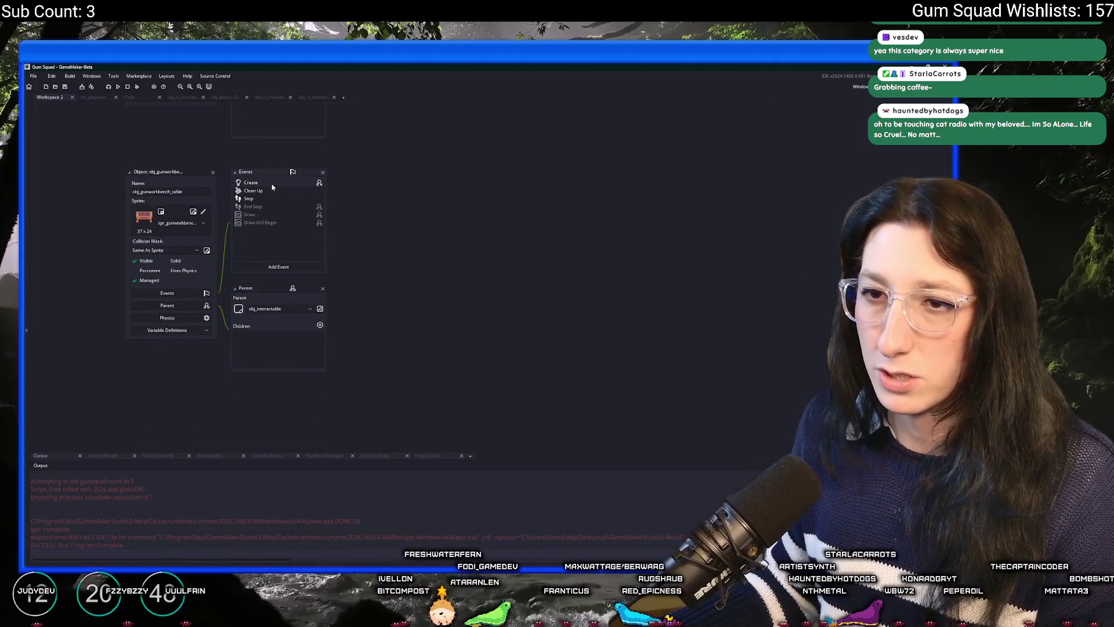
{"action": "double_click", "coordinate": [251, 182]}
{"action": "left_click", "coordinate": [654, 173]}
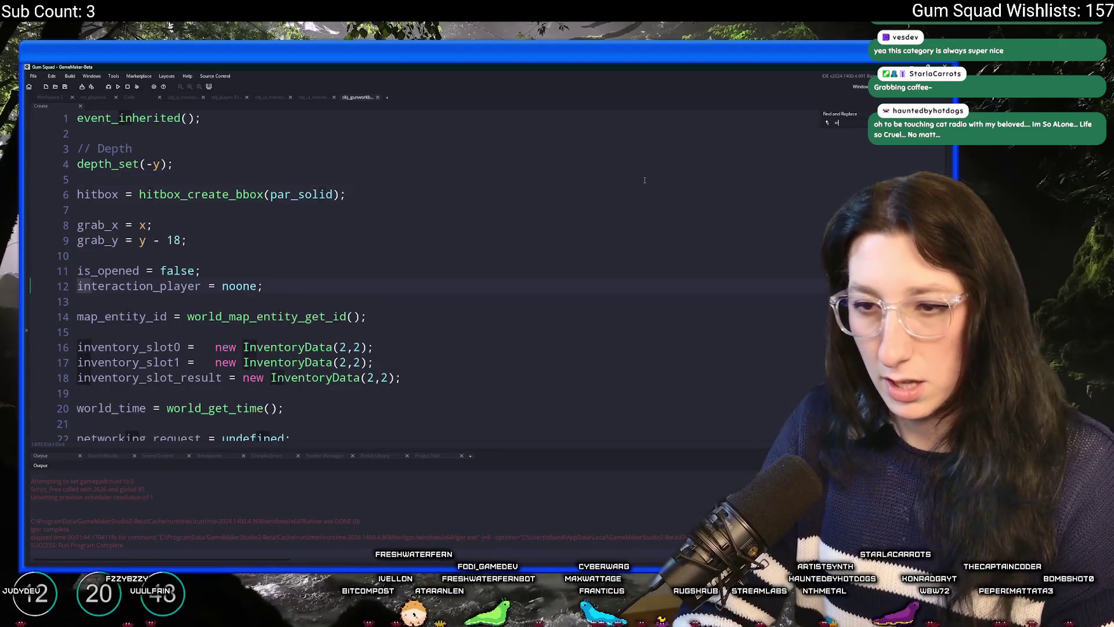
Check interaction_func's brace pairing on lines 47 and 51, then jump to network_interact_request's definition
{"action": "scroll", "coordinate": [644, 180], "scroll_direction": "down", "scroll_amount": 10}
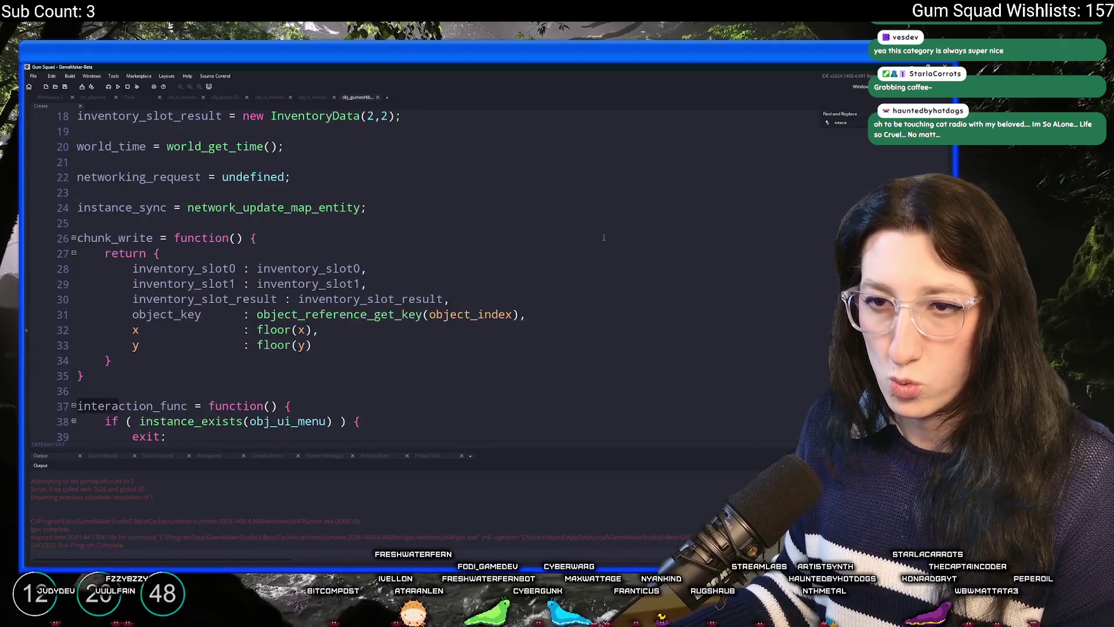
{"action": "scroll", "coordinate": [595, 218], "scroll_direction": "down", "scroll_amount": 2}
{"action": "scroll", "coordinate": [596, 218], "scroll_direction": "up", "scroll_amount": 2}
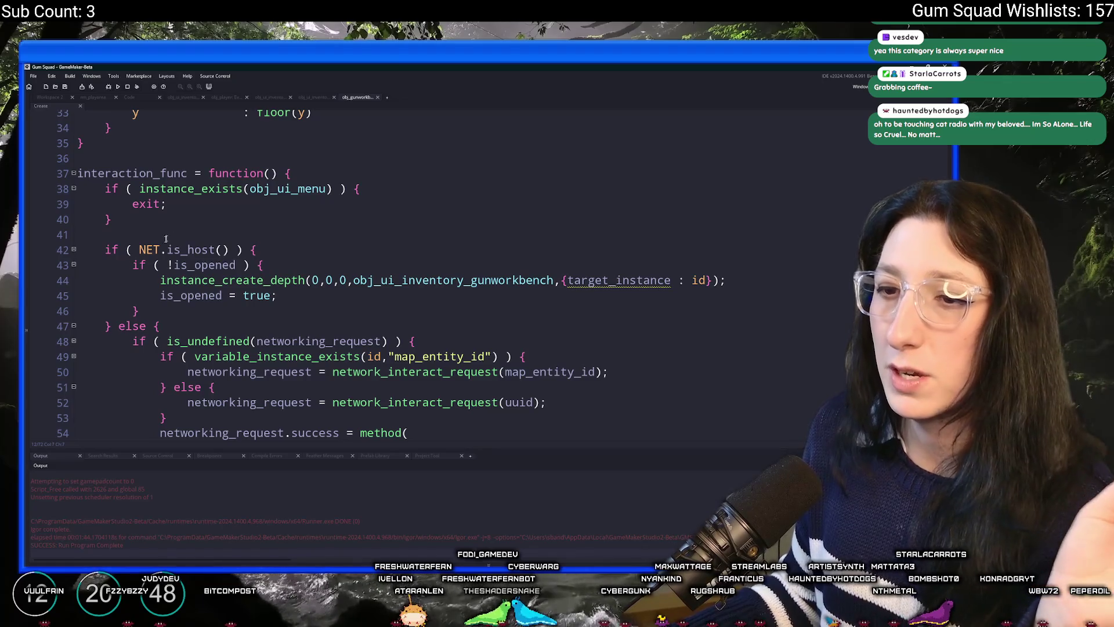
{"action": "left_click", "coordinate": [109, 326]}
{"action": "scroll", "coordinate": [198, 325], "scroll_direction": "down", "scroll_amount": 2}
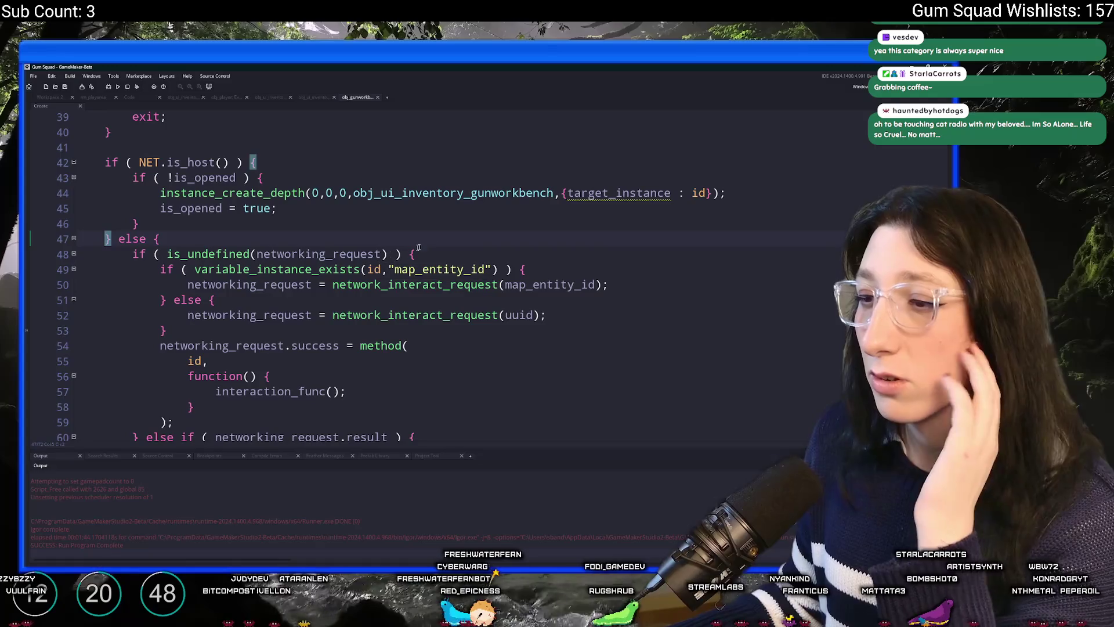
{"action": "scroll", "coordinate": [386, 254], "scroll_direction": "down", "scroll_amount": 1}
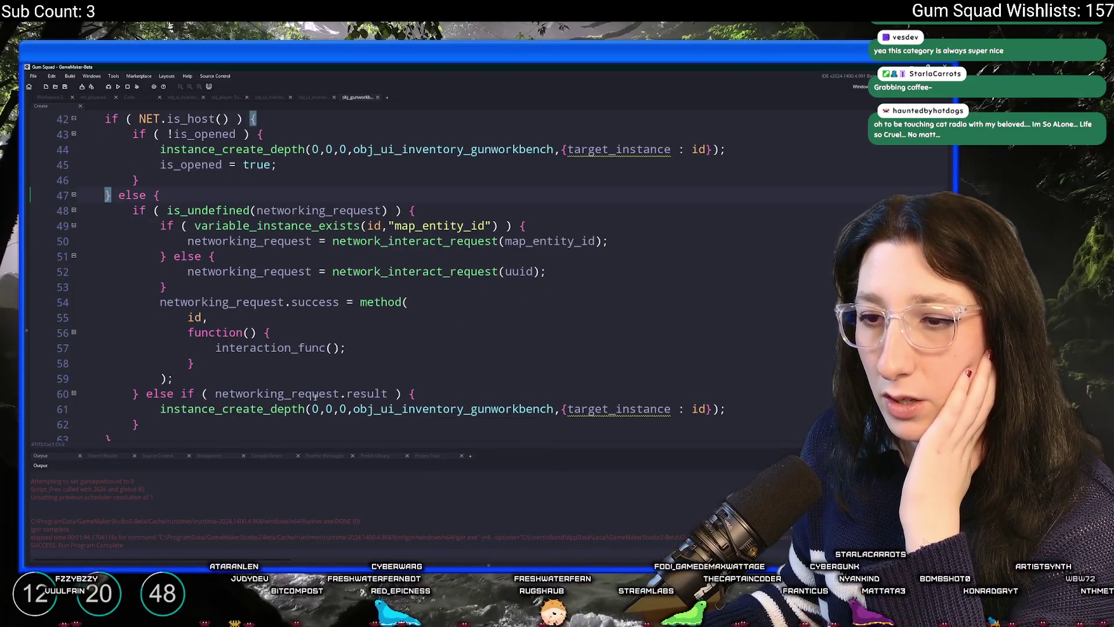
{"action": "left_click", "coordinate": [438, 250]}
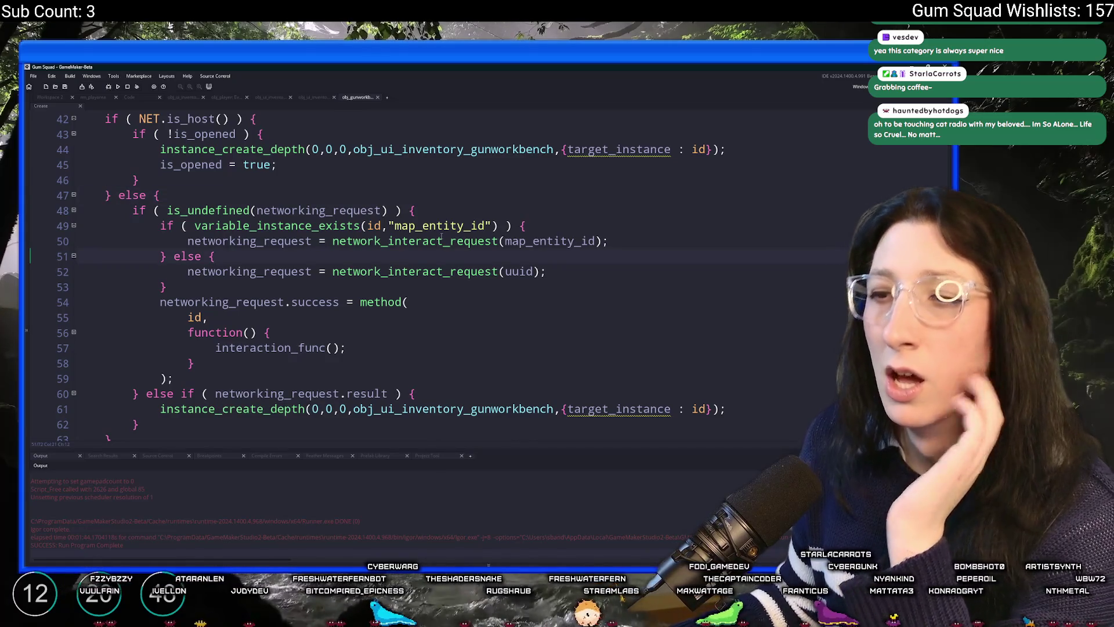
{"action": "scroll", "coordinate": [406, 278], "scroll_direction": "up", "scroll_amount": 9}
{"action": "scroll", "coordinate": [377, 310], "scroll_direction": "up", "scroll_amount": 5}
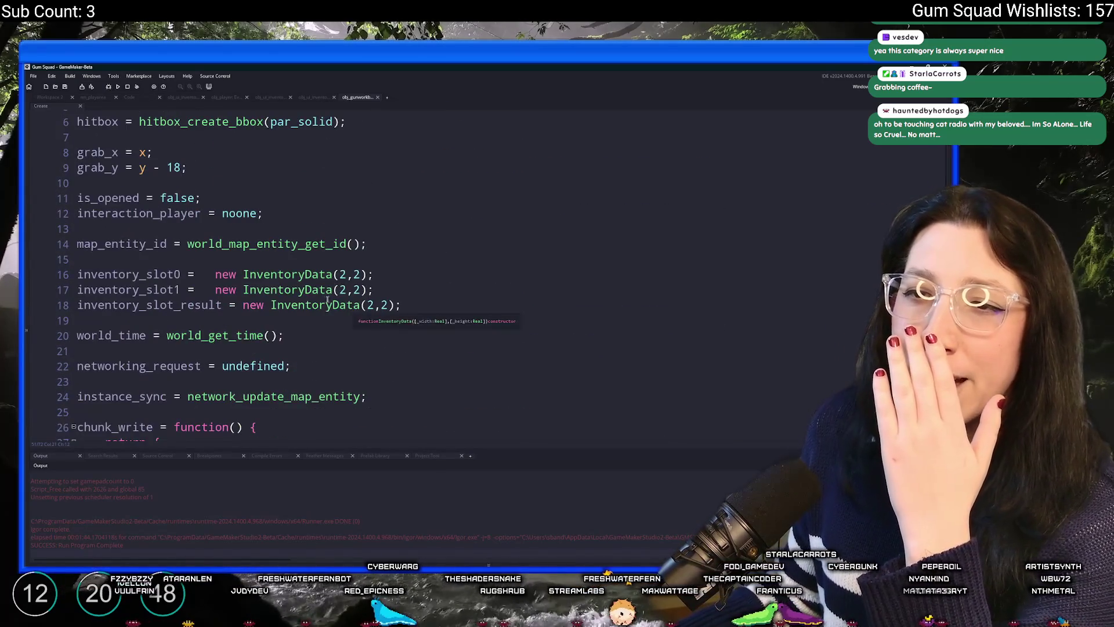
{"action": "scroll", "coordinate": [243, 304], "scroll_direction": "down", "scroll_amount": 15}
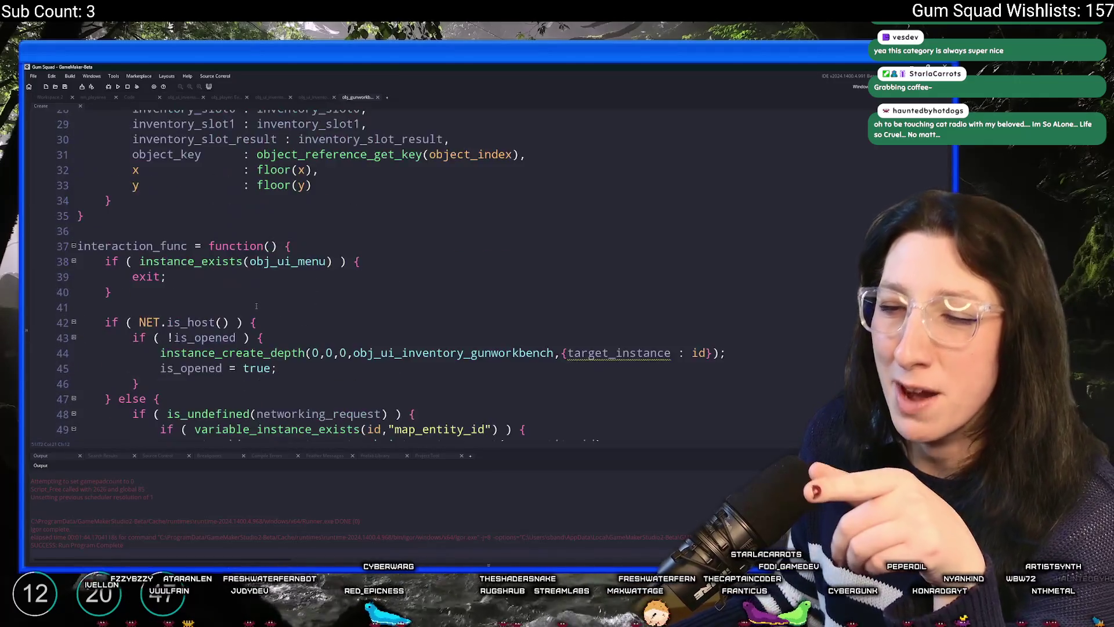
{"action": "middle_click", "coordinate": [423, 198]}
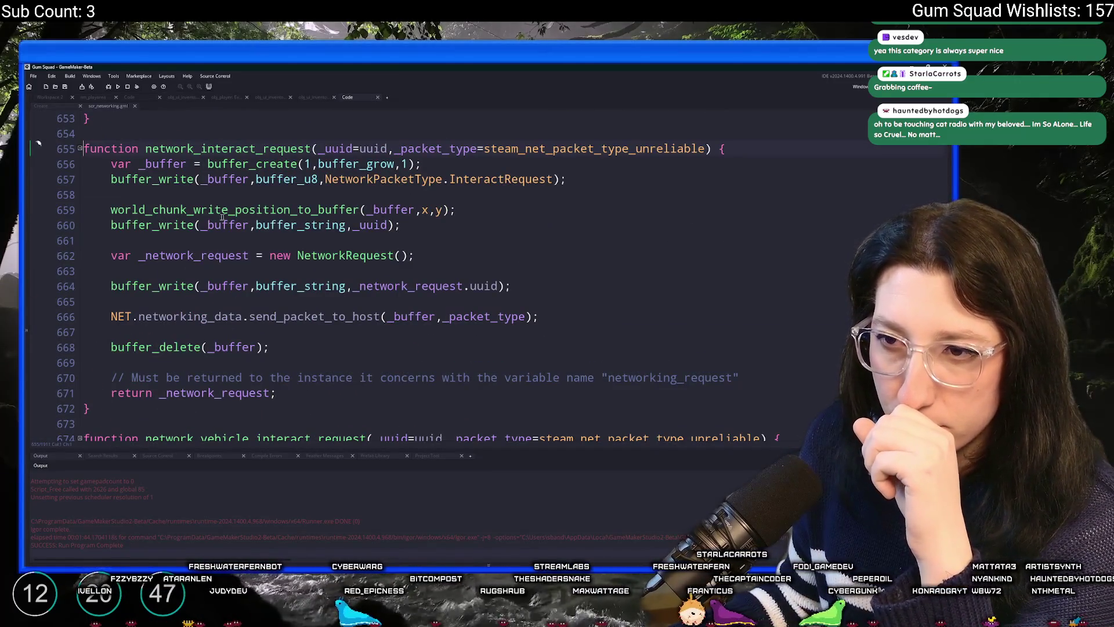
Step through InteractRequest matches in scr_networking to reach the host's packet handler
{"action": "left_click", "coordinate": [520, 180]}
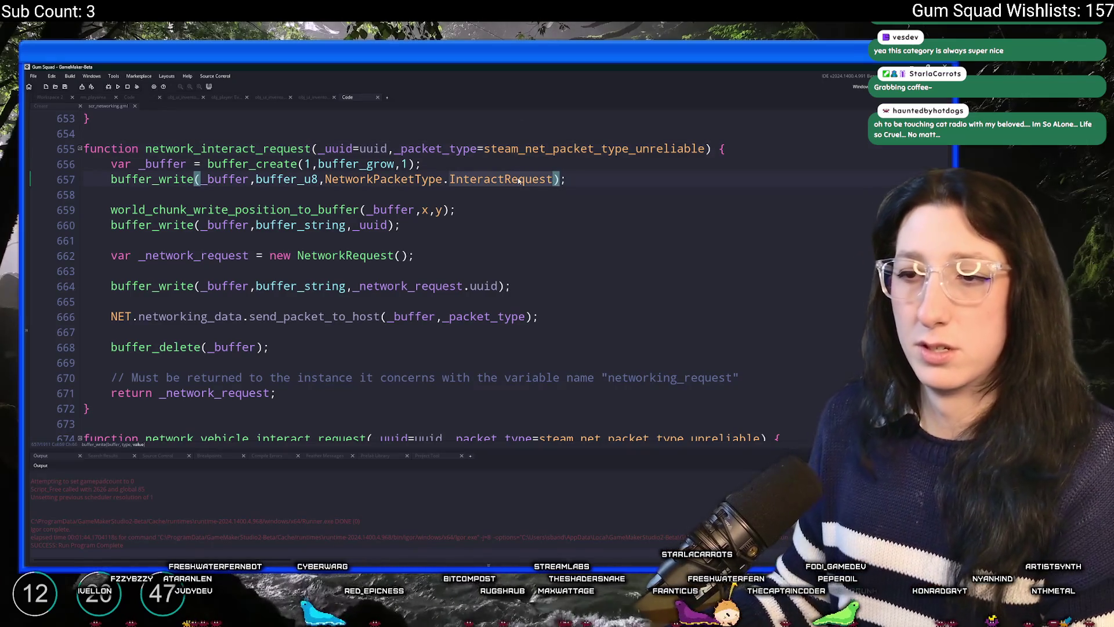
{"action": "key", "text": "Return"}
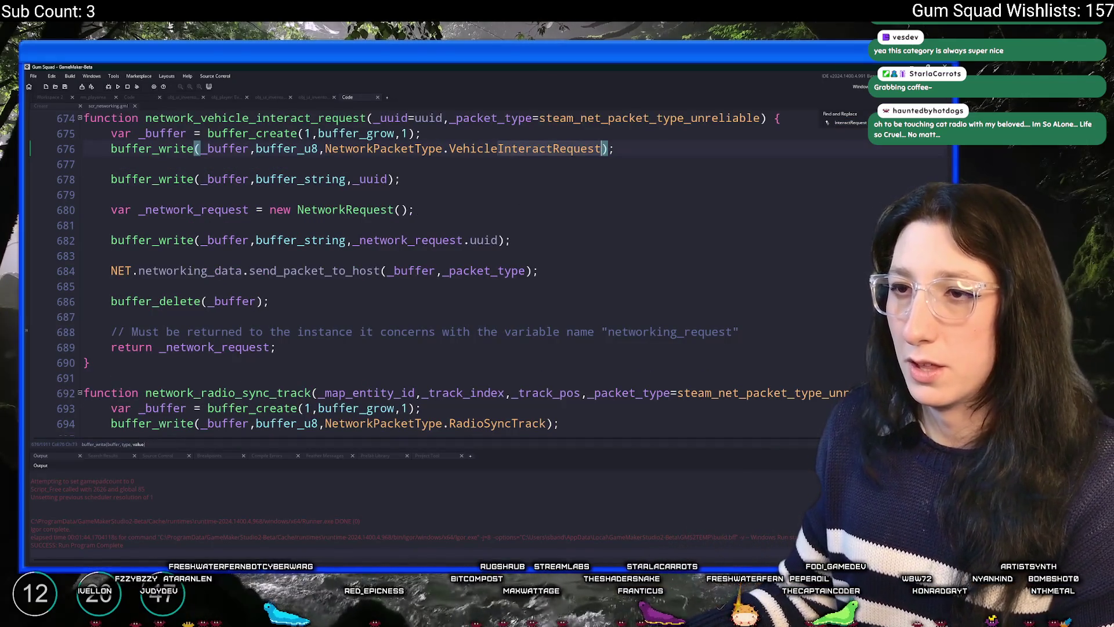
{"action": "key", "text": "shift+Return"}
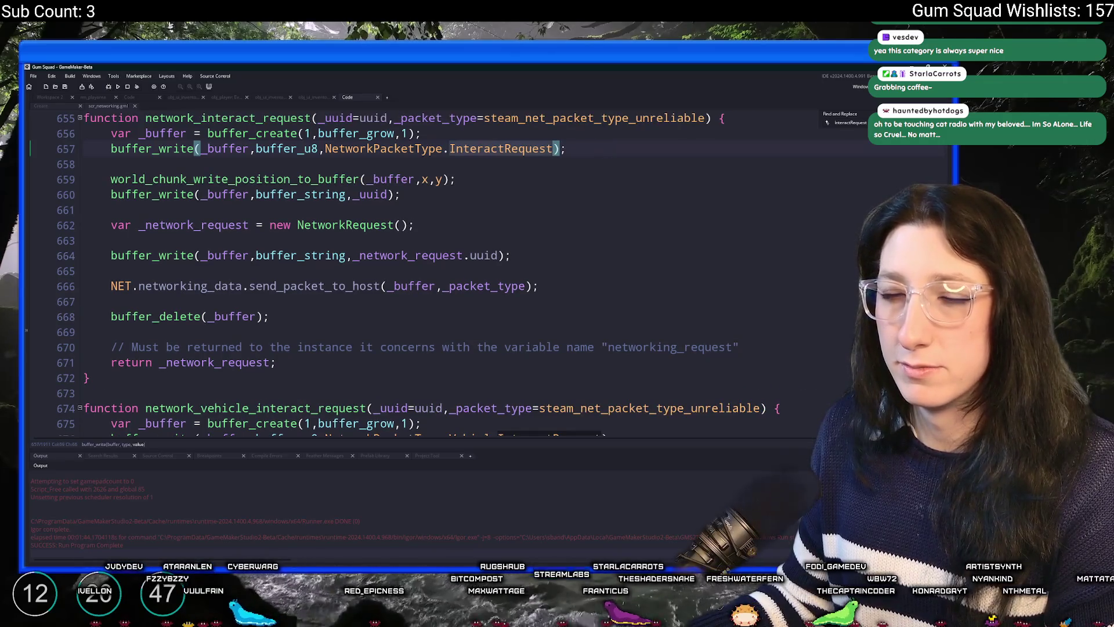
{"action": "key", "text": "Return"}
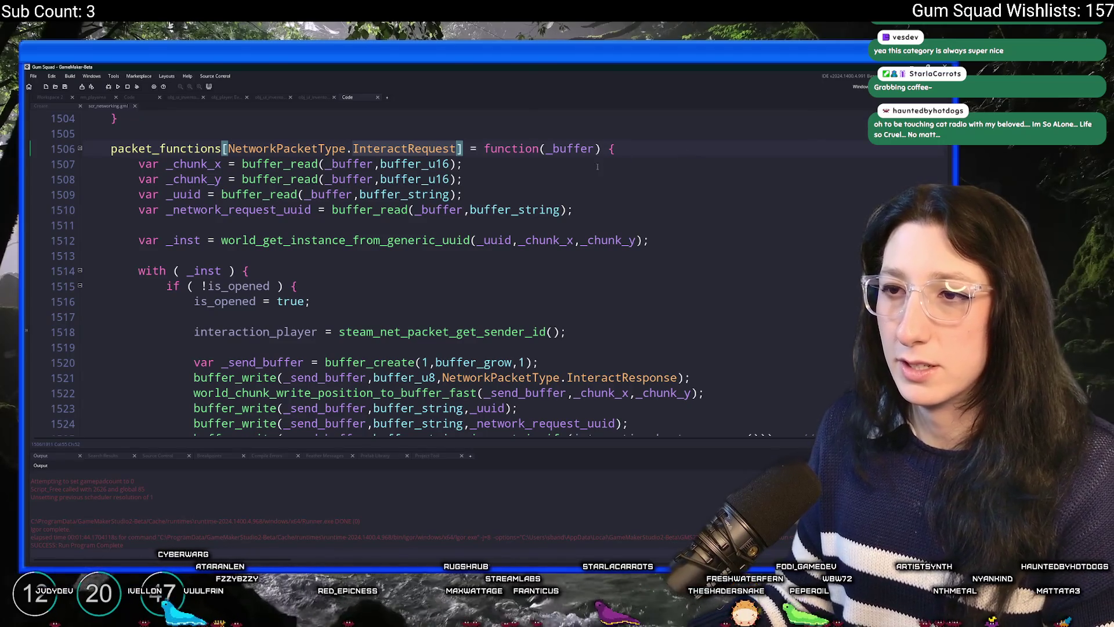
Inspect the handler's _uuid, _inst lookup and is_opened usage
{"action": "left_click", "coordinate": [201, 195]}
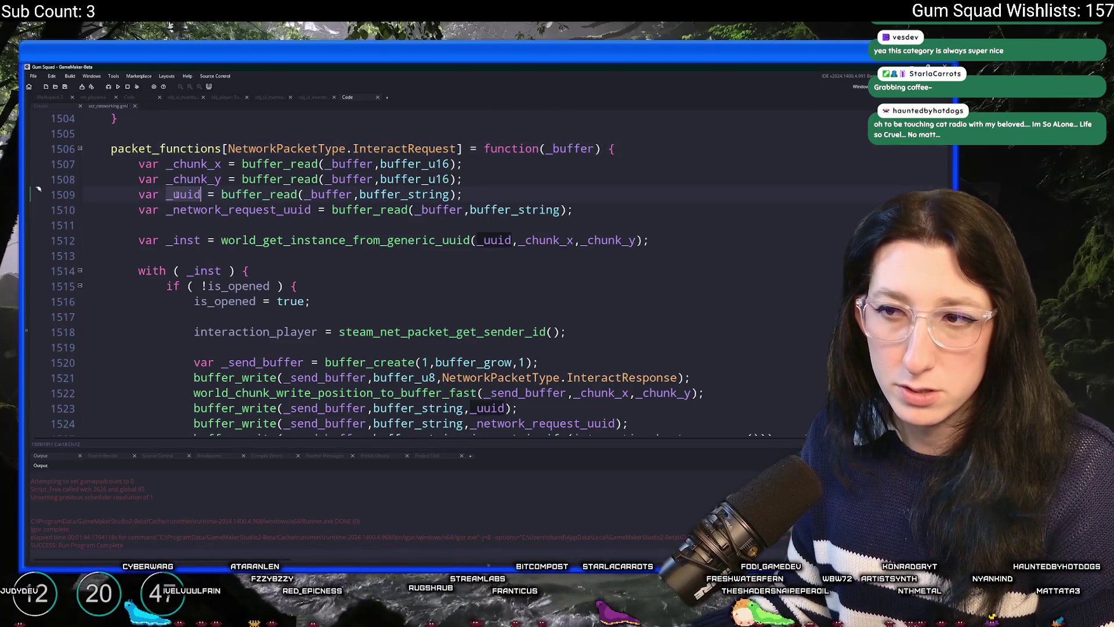
{"action": "left_click", "coordinate": [185, 240]}
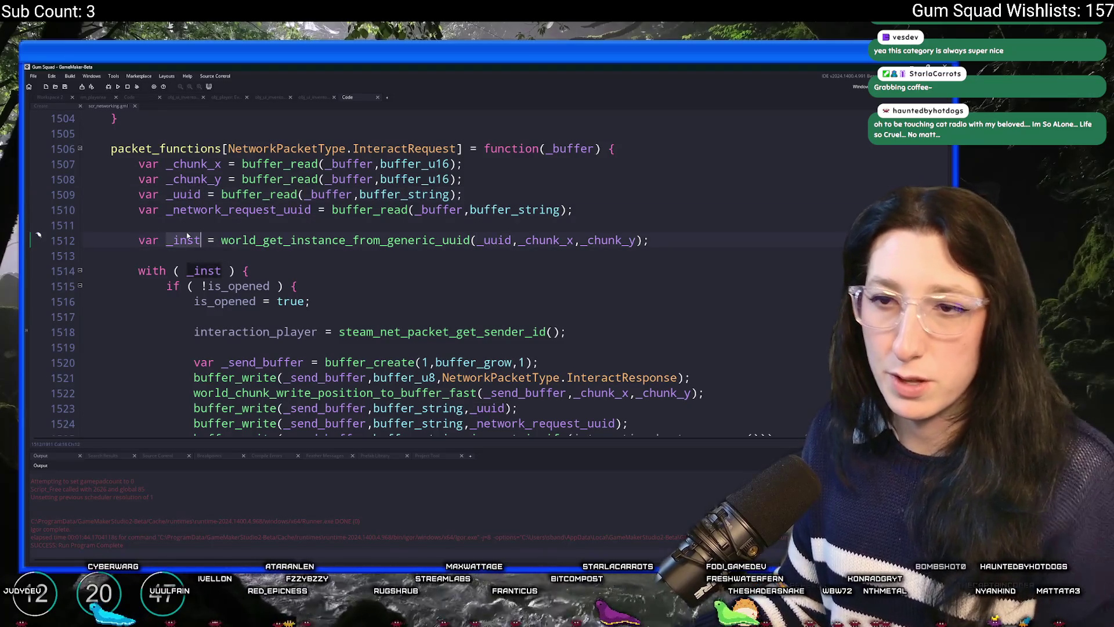
{"action": "scroll", "coordinate": [185, 239], "scroll_direction": "down", "scroll_amount": 4}
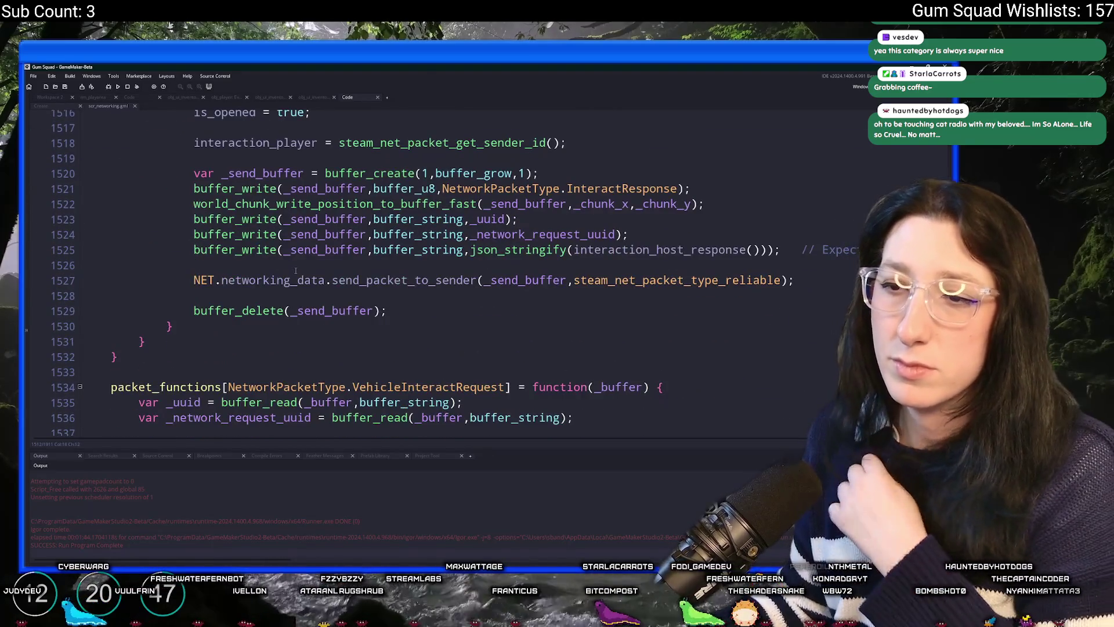
{"action": "scroll", "coordinate": [296, 270], "scroll_direction": "up", "scroll_amount": 2}
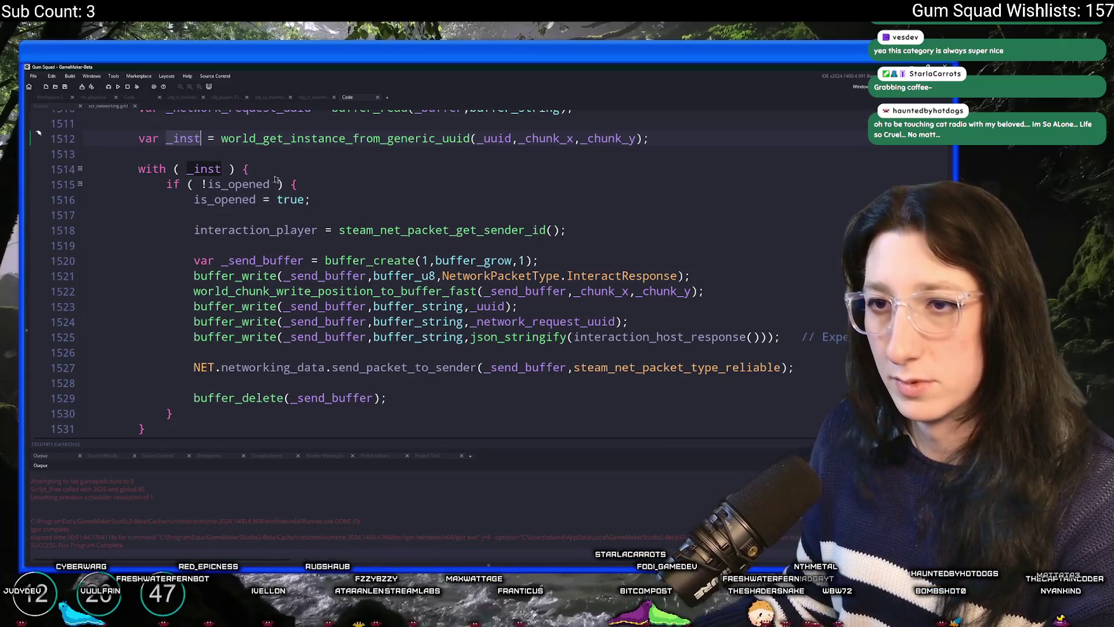
{"action": "left_click", "coordinate": [270, 184]}
{"action": "scroll", "coordinate": [278, 145], "scroll_direction": "up", "scroll_amount": 1}
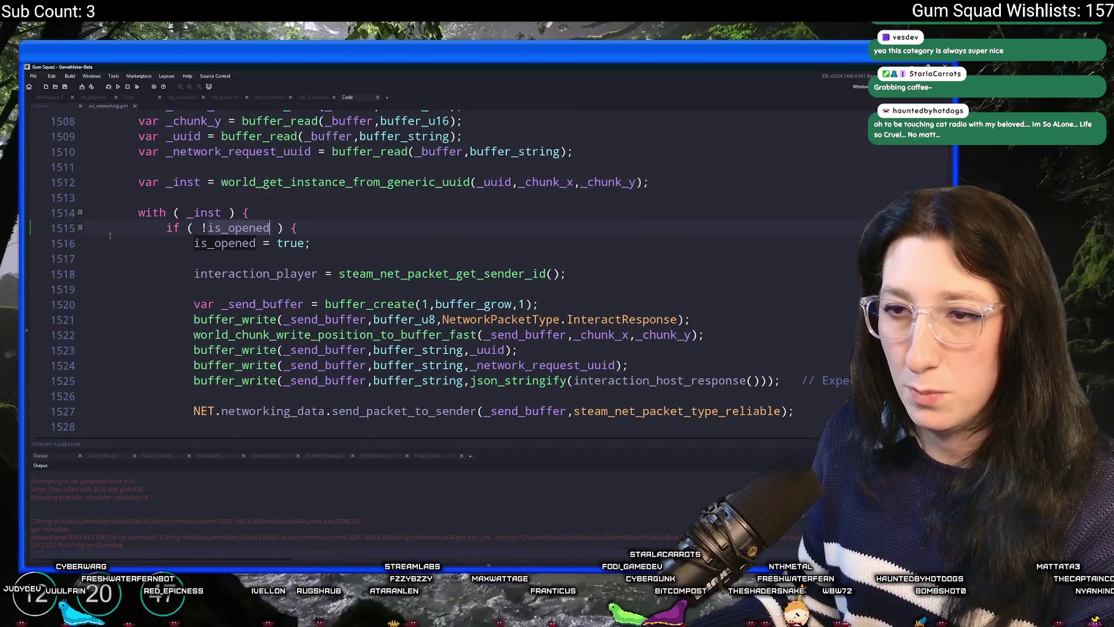
{"action": "key", "text": "End"}
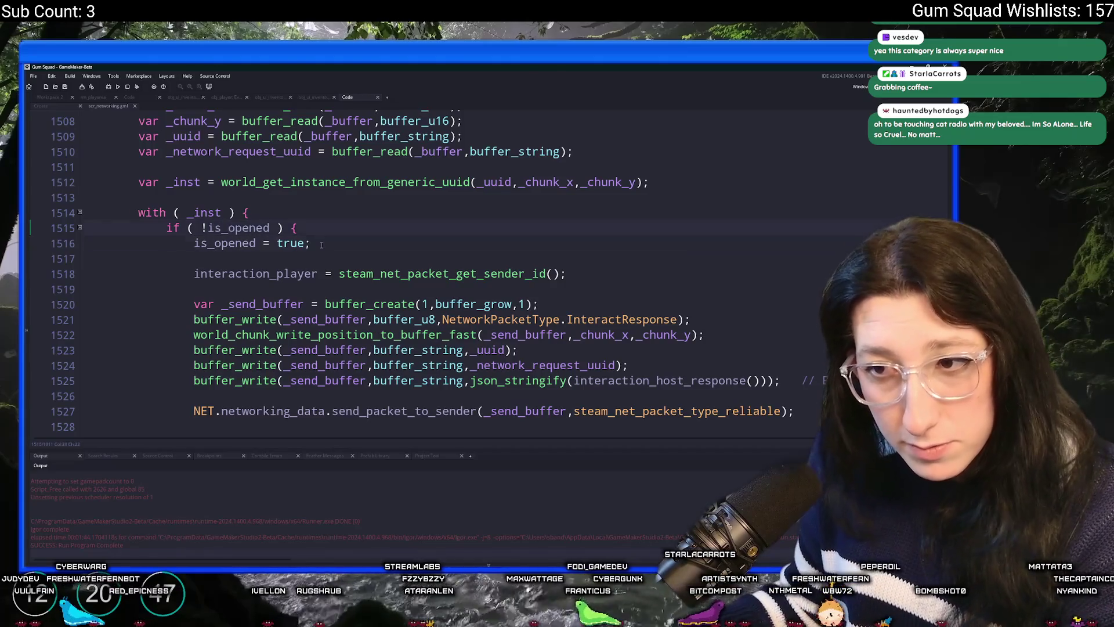
{"action": "scroll", "coordinate": [575, 277], "scroll_direction": "up", "scroll_amount": 3}
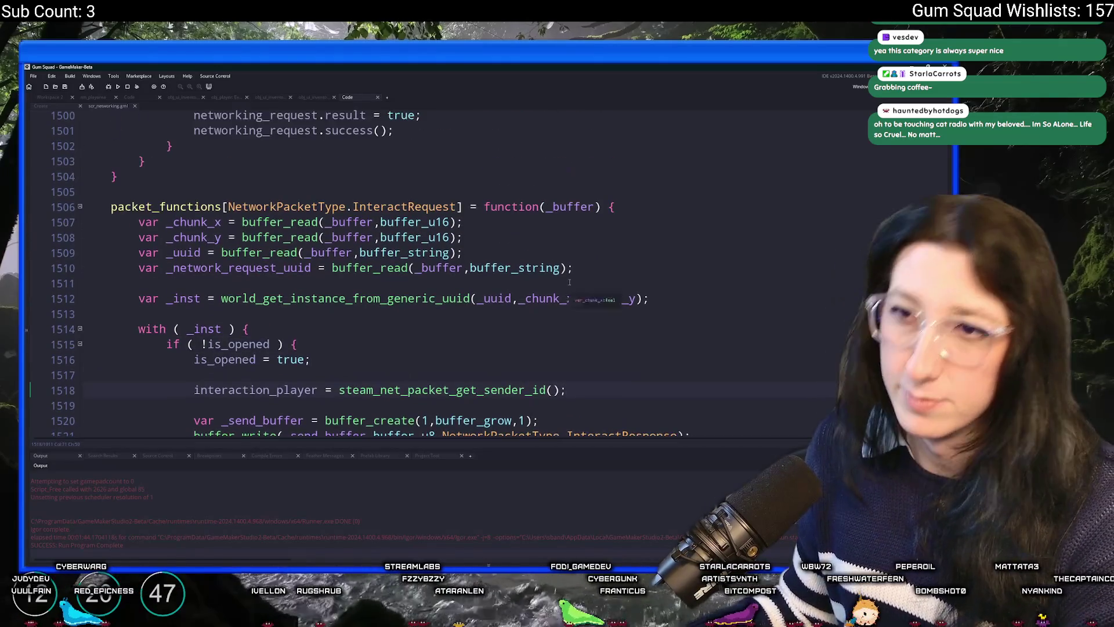
{"action": "scroll", "coordinate": [222, 343], "scroll_direction": "down", "scroll_amount": 2}
Copy the word is_opened from the is_opened = true line
{"action": "double_click", "coordinate": [229, 271]}
{"action": "right_click", "coordinate": [253, 271]}
{"action": "left_click", "coordinate": [263, 281]}
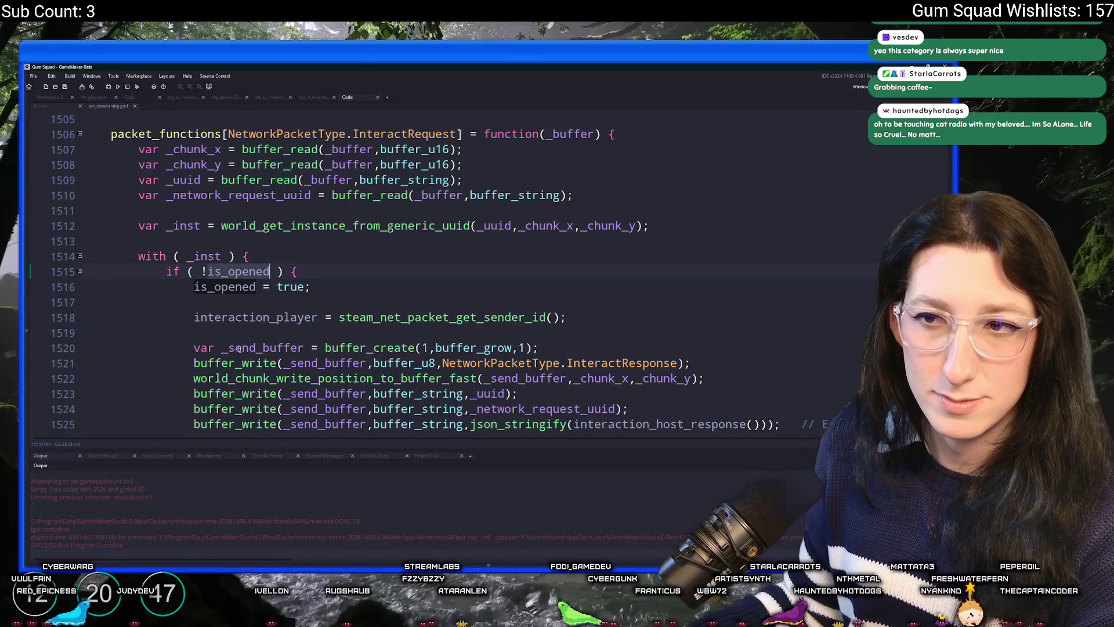
{"action": "left_click", "coordinate": [342, 282]}
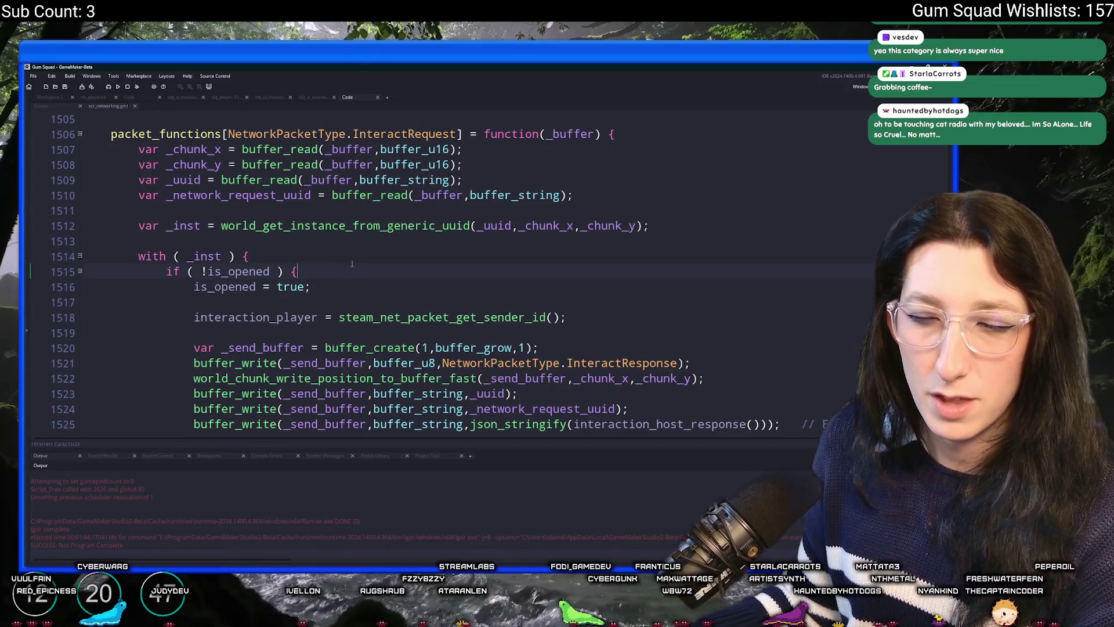
Select interaction_host_response on line 1525 and start a search for it
{"action": "scroll", "coordinate": [339, 268], "scroll_direction": "down", "scroll_amount": 2}
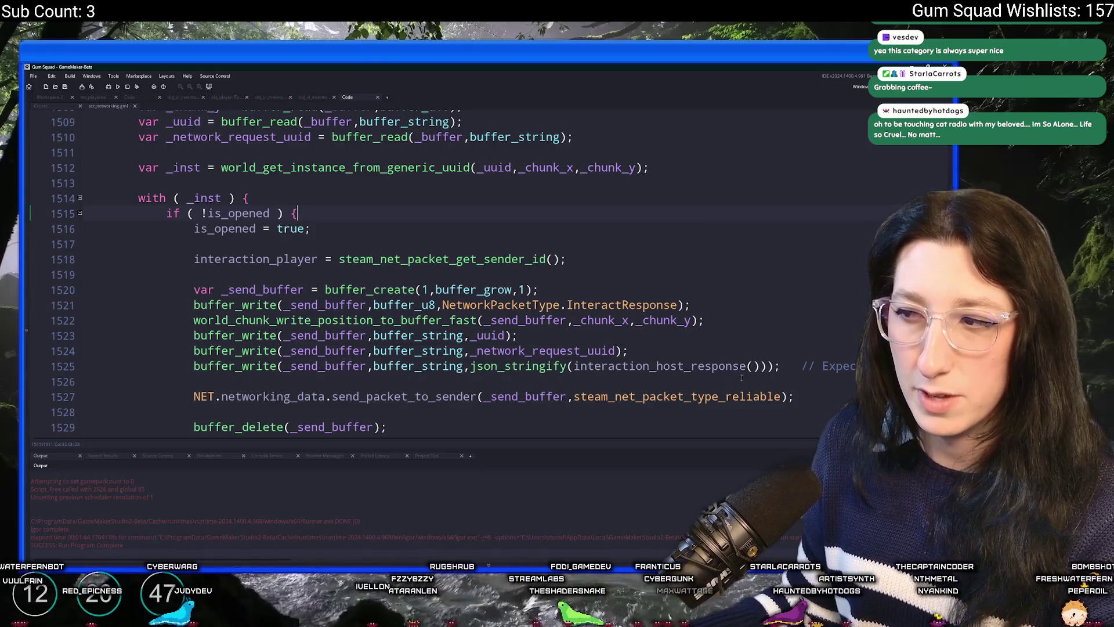
{"action": "double_click", "coordinate": [723, 366]}
{"action": "scroll", "coordinate": [699, 367], "scroll_direction": "down", "scroll_amount": 3}
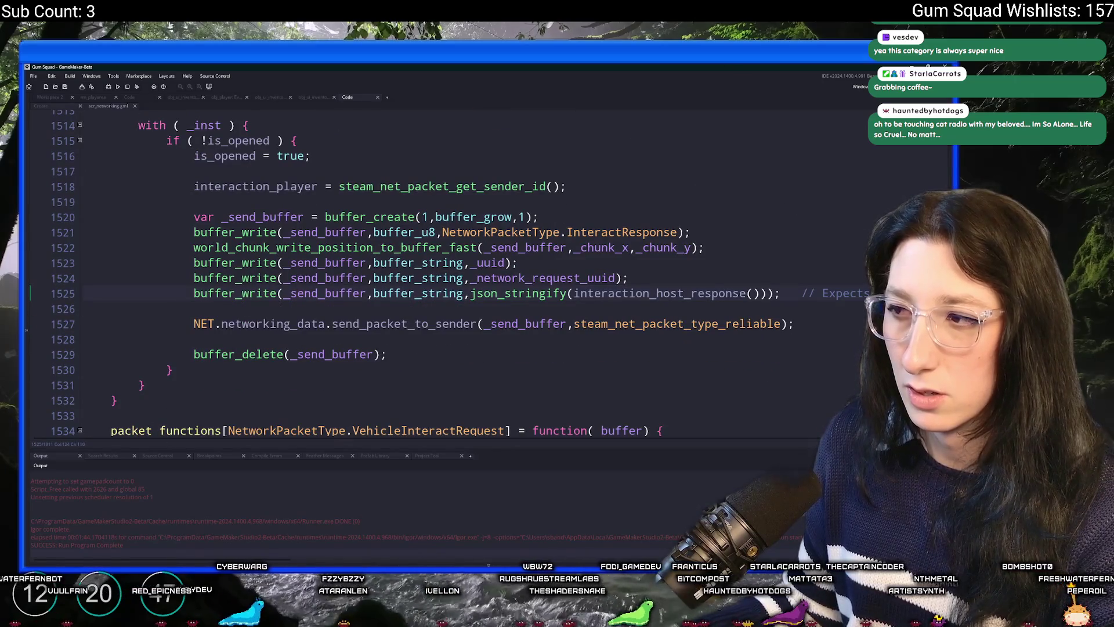
{"action": "key", "text": "ctrl+f"}
{"action": "key", "text": "End"}
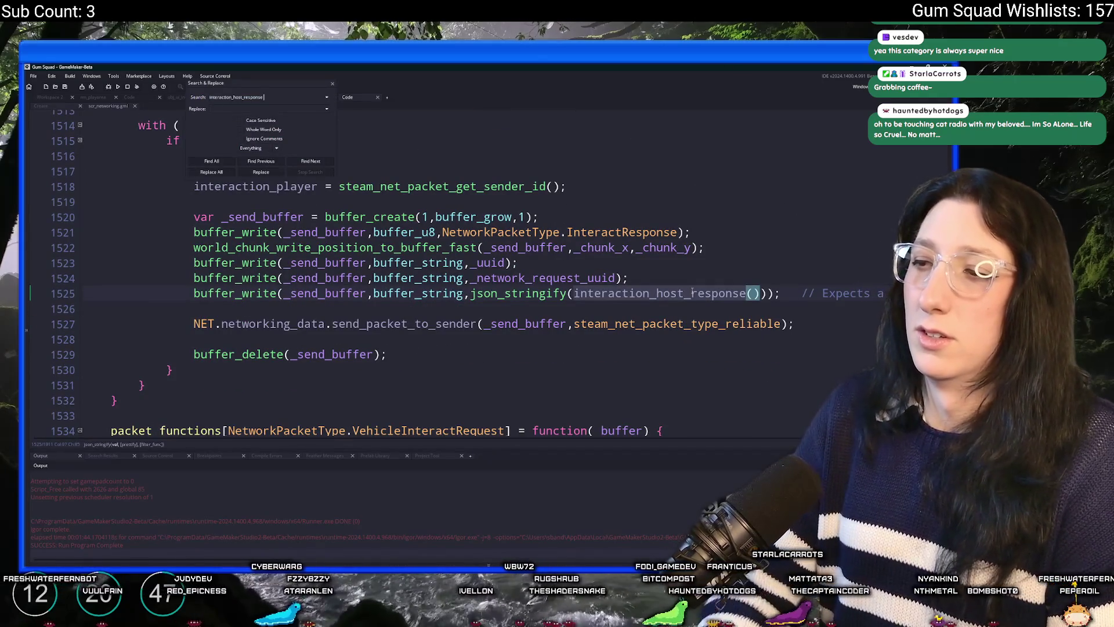
Search 'interaction_host_response = func' and open the obj_gunworkbench_table result
{"action": "type", "text": "nc"}
{"action": "key", "text": "Return"}
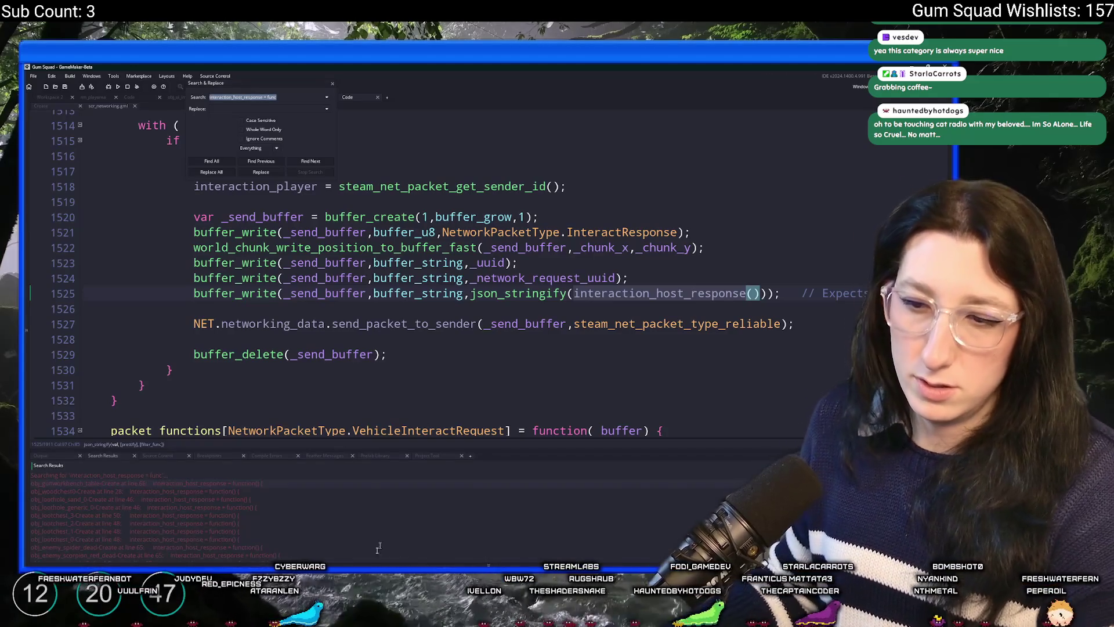
{"action": "double_click", "coordinate": [211, 482]}
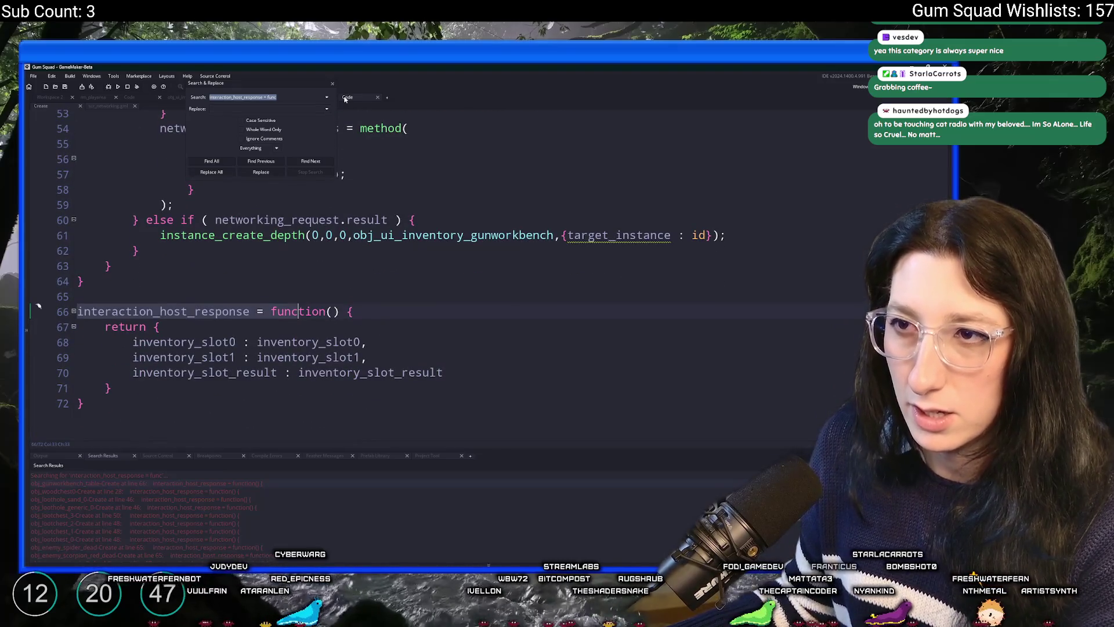
{"action": "key", "text": "Escape"}
Review the workbench table's networking_request.success call in interaction_host_response
{"action": "scroll", "coordinate": [232, 232], "scroll_direction": "up", "scroll_amount": 2}
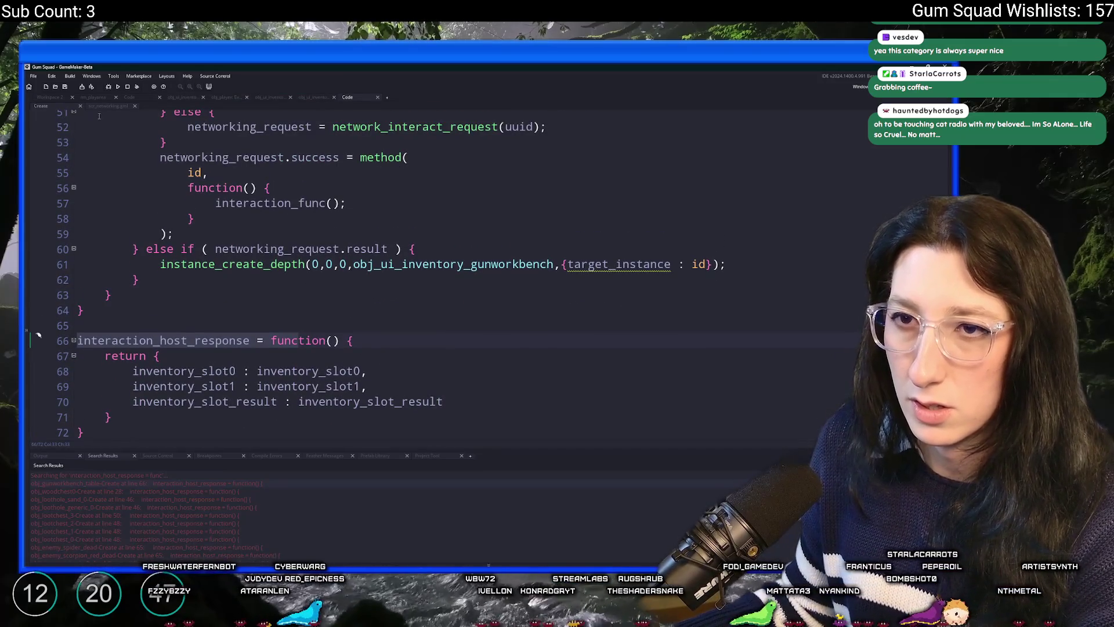
{"action": "left_click", "coordinate": [107, 97]}
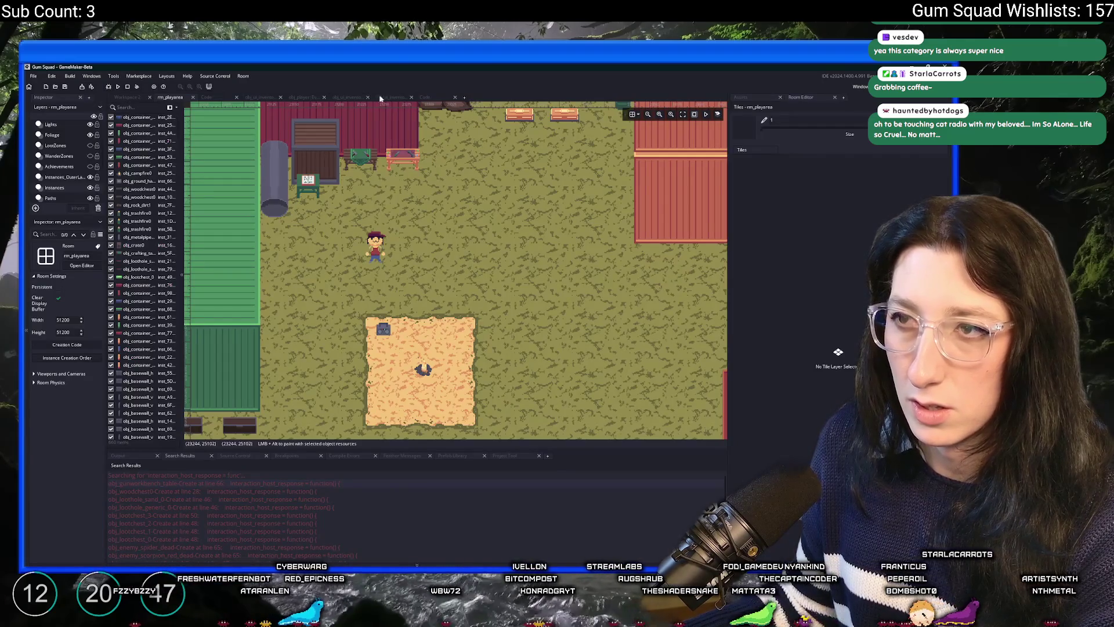
{"action": "left_click", "coordinate": [425, 97]}
{"action": "scroll", "coordinate": [398, 287], "scroll_direction": "up", "scroll_amount": 3}
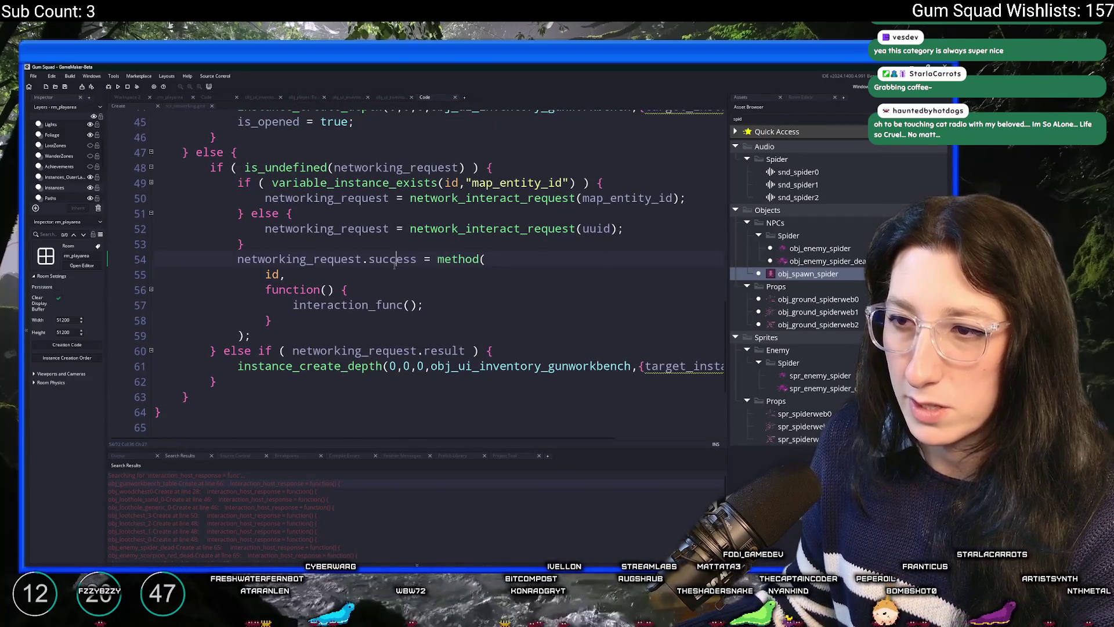
{"action": "left_click", "coordinate": [439, 259]}
{"action": "scroll", "coordinate": [324, 260], "scroll_direction": "up", "scroll_amount": 1}
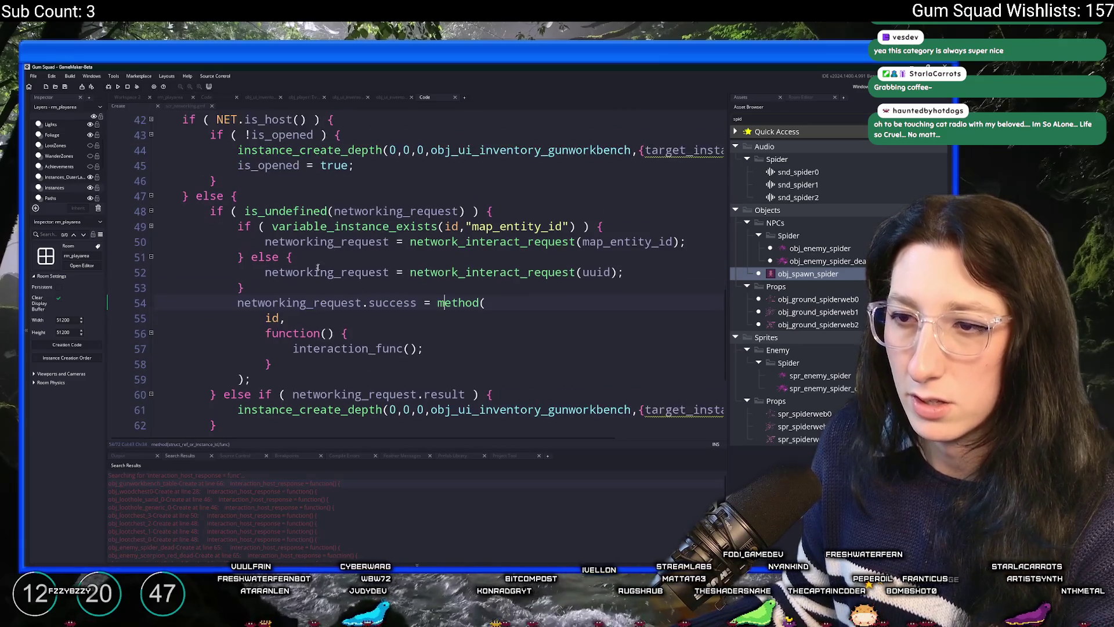
{"action": "scroll", "coordinate": [325, 261], "scroll_direction": "down", "scroll_amount": 2}
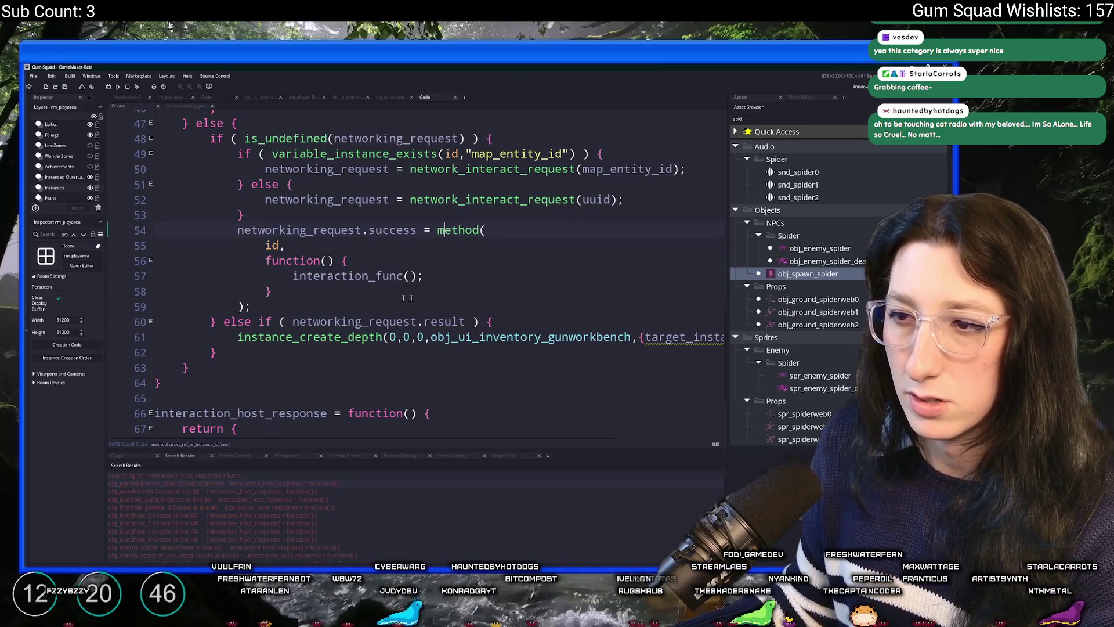
Back in scr_networking.gml, enlarge the editor and highlight uses of _network_request_uuid
{"action": "left_click", "coordinate": [164, 107]}
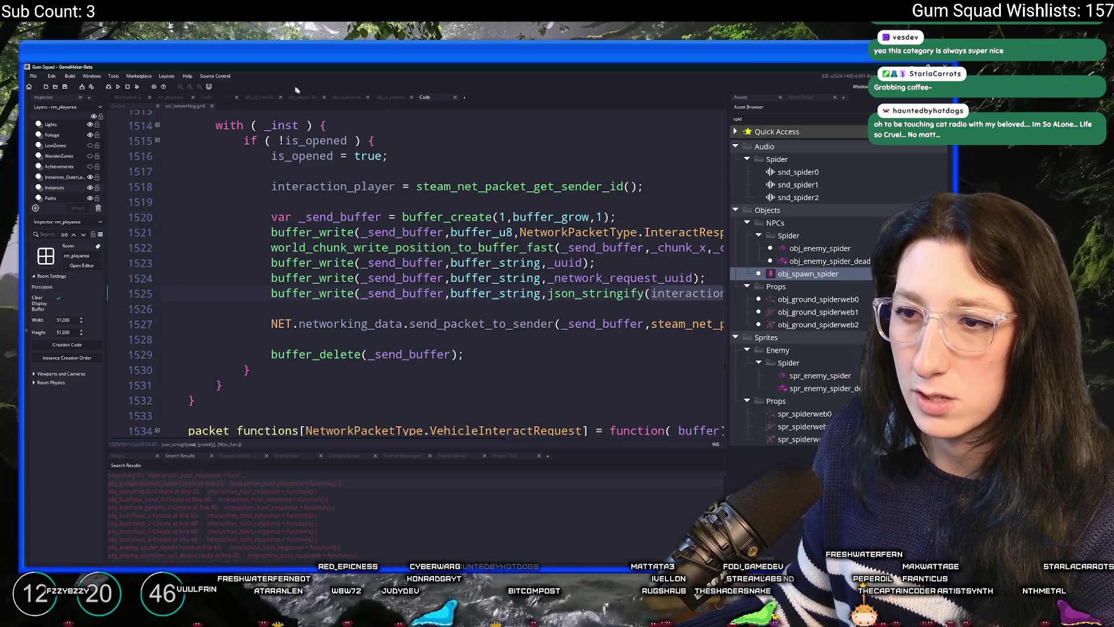
{"action": "scroll", "coordinate": [406, 261], "scroll_direction": "up", "scroll_amount": 1}
{"action": "left_click", "coordinate": [387, 185]}
{"action": "key", "text": "F12"}
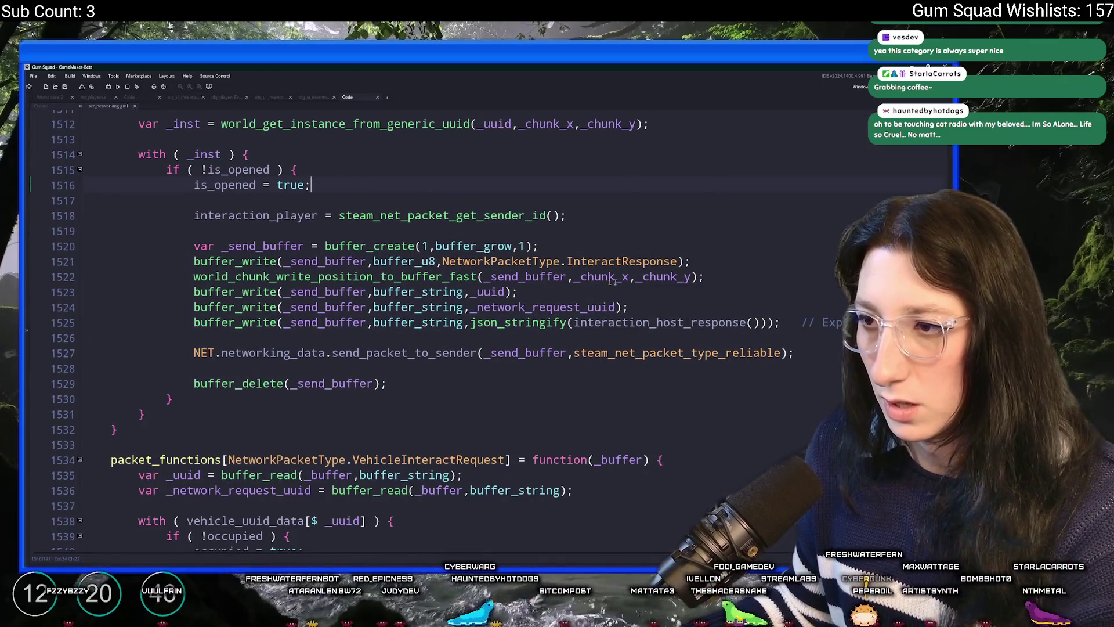
{"action": "double_click", "coordinate": [603, 307]}
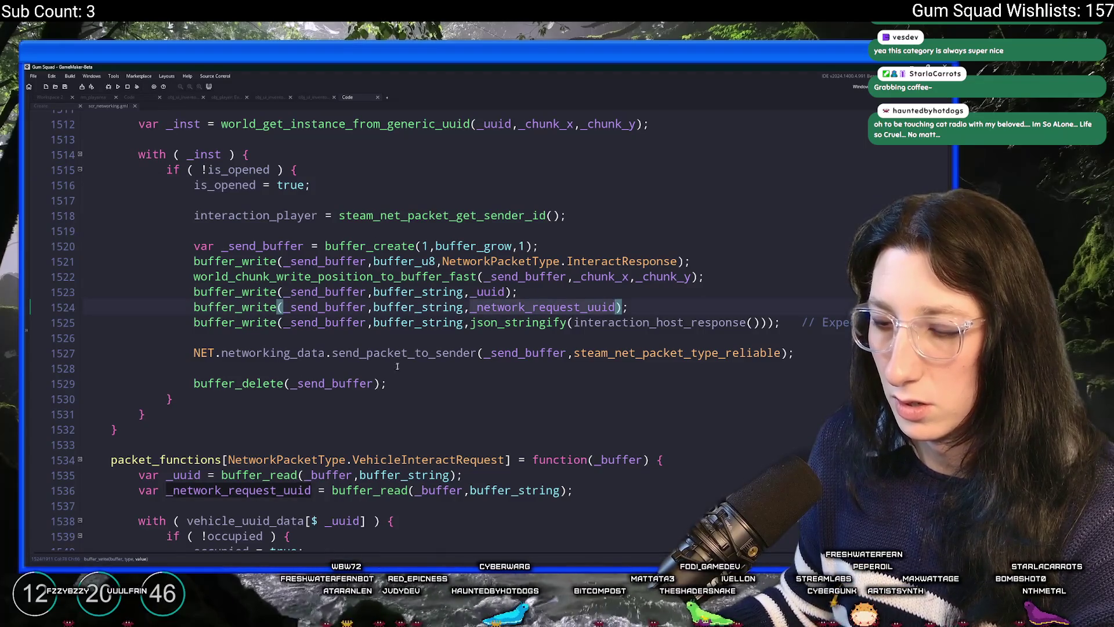
{"action": "scroll", "coordinate": [398, 362], "scroll_direction": "up", "scroll_amount": 4}
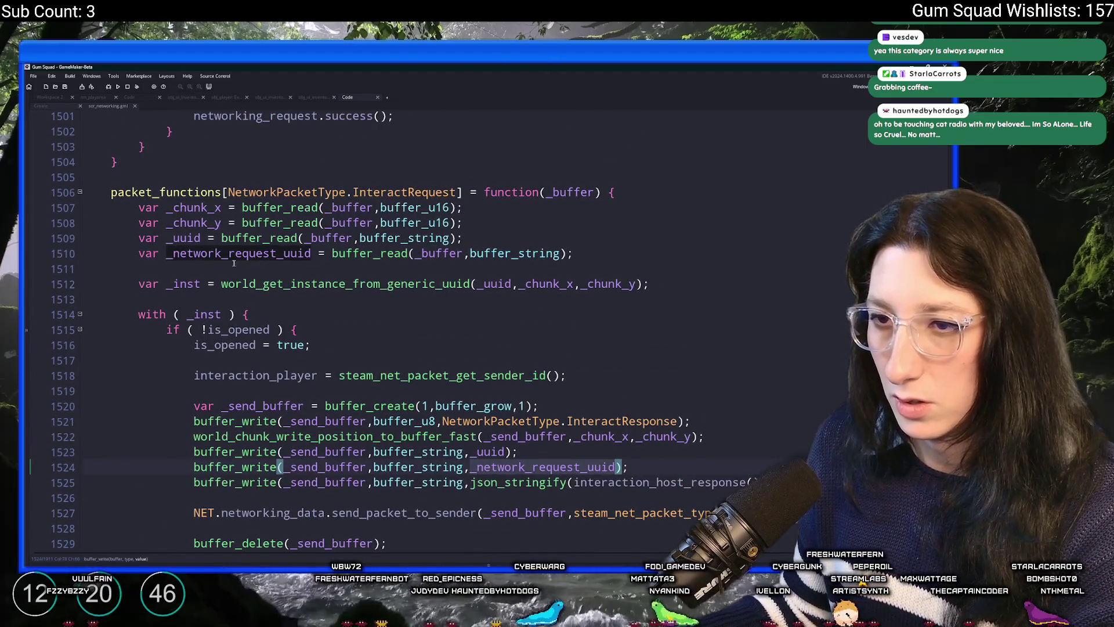
{"action": "scroll", "coordinate": [250, 255], "scroll_direction": "down", "scroll_amount": 2}
Search the script for InteractResponse and advance to the VehicleInteractResponse match
{"action": "double_click", "coordinate": [652, 361]}
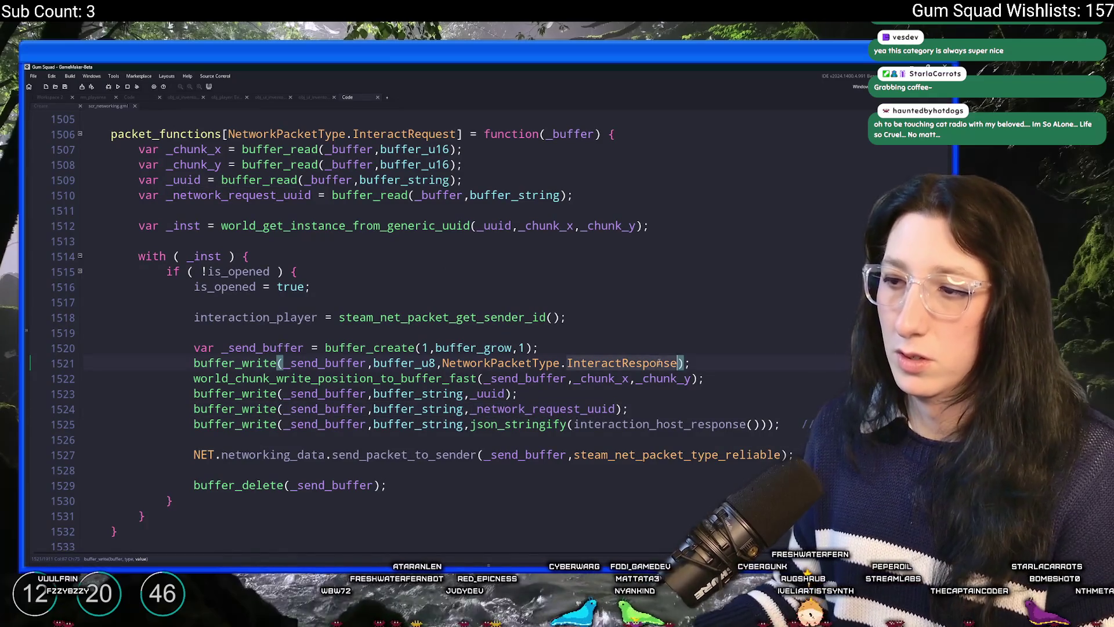
{"action": "key", "text": "ctrl+f"}
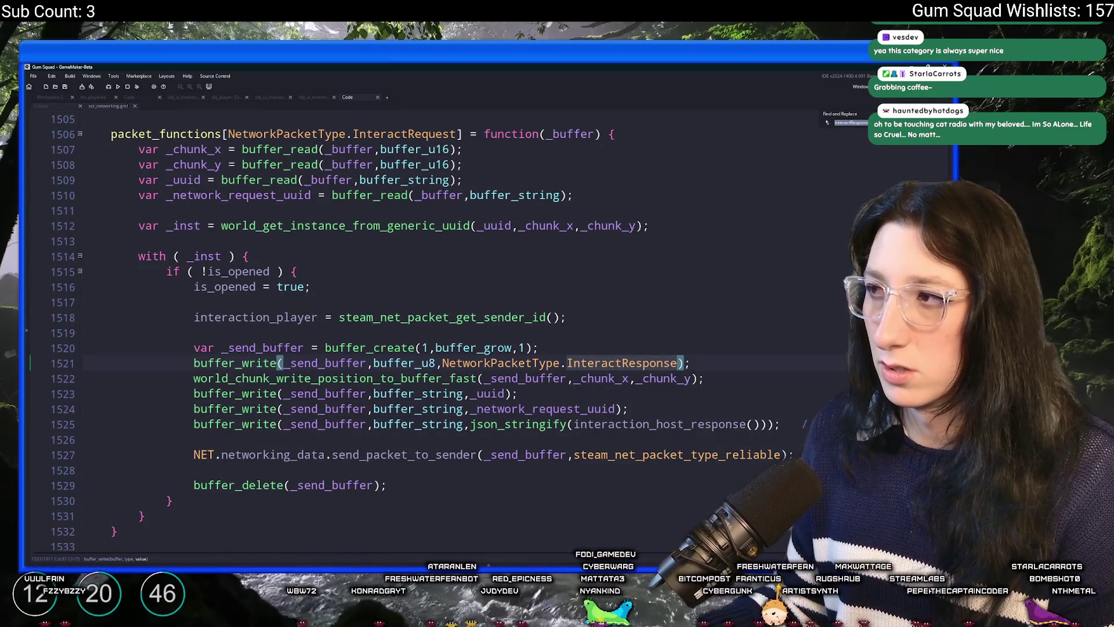
{"action": "key", "text": "Return"}
{"action": "scroll", "coordinate": [407, 325], "scroll_direction": "up", "scroll_amount": 1}
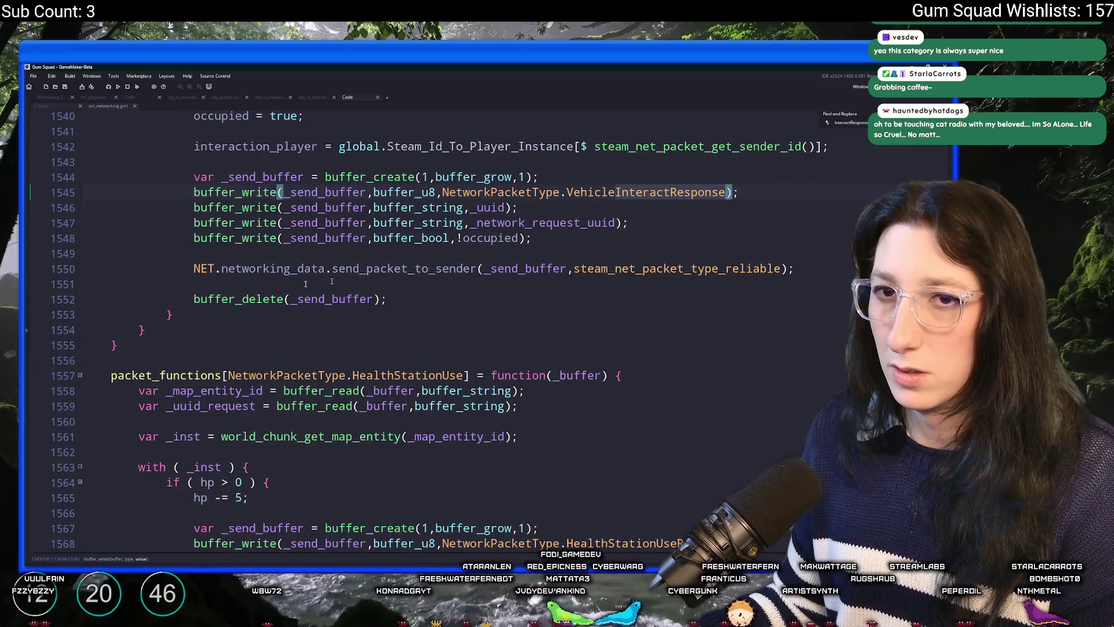
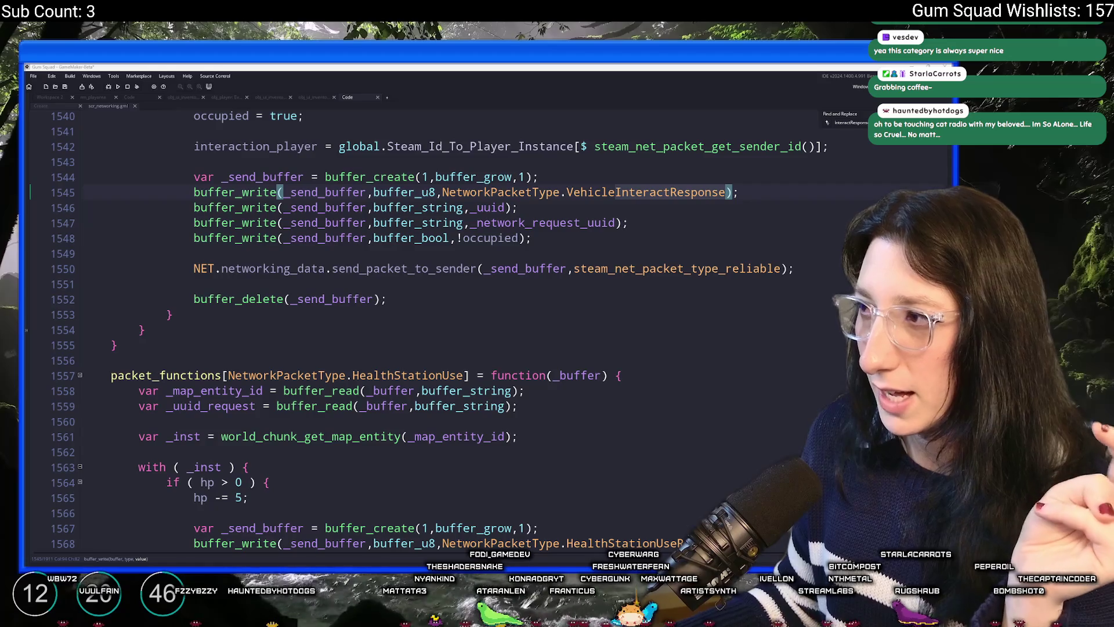
Use Find in scr_networking to jump to the icleInteractResponse handler
{"action": "left_click", "coordinate": [303, 117]}
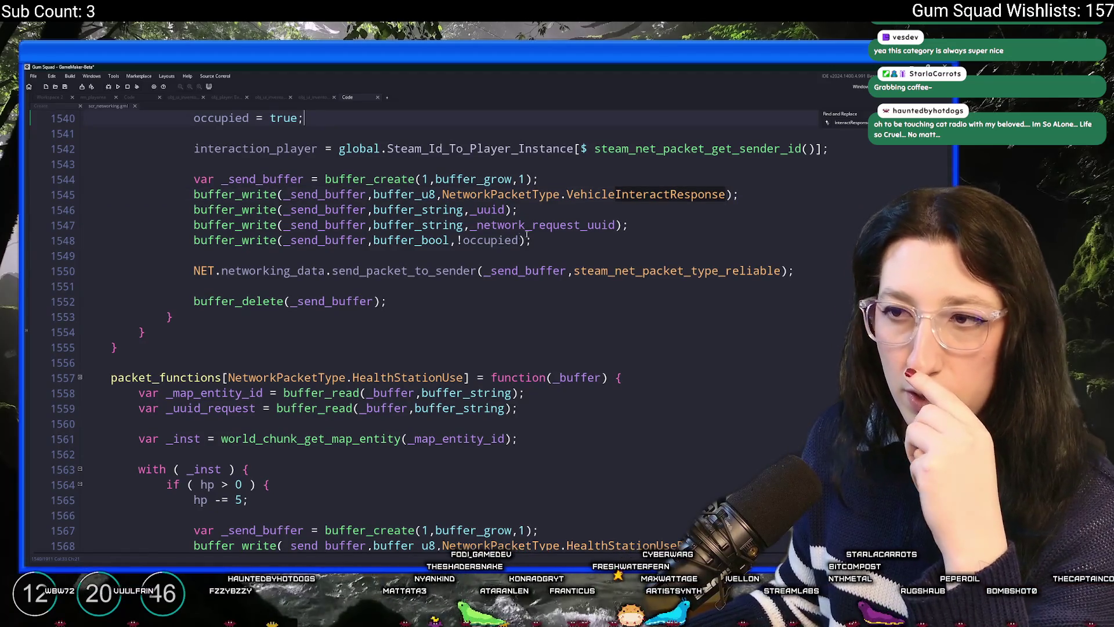
{"action": "scroll", "coordinate": [672, 218], "scroll_direction": "up", "scroll_amount": 3}
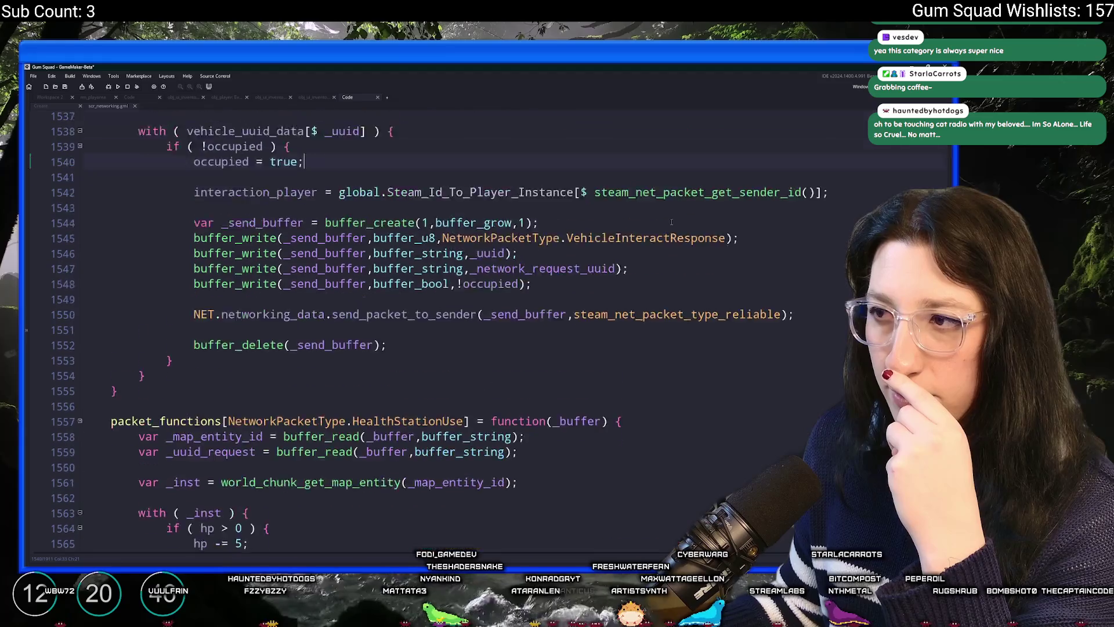
{"action": "type", "text": "icleInteract"}
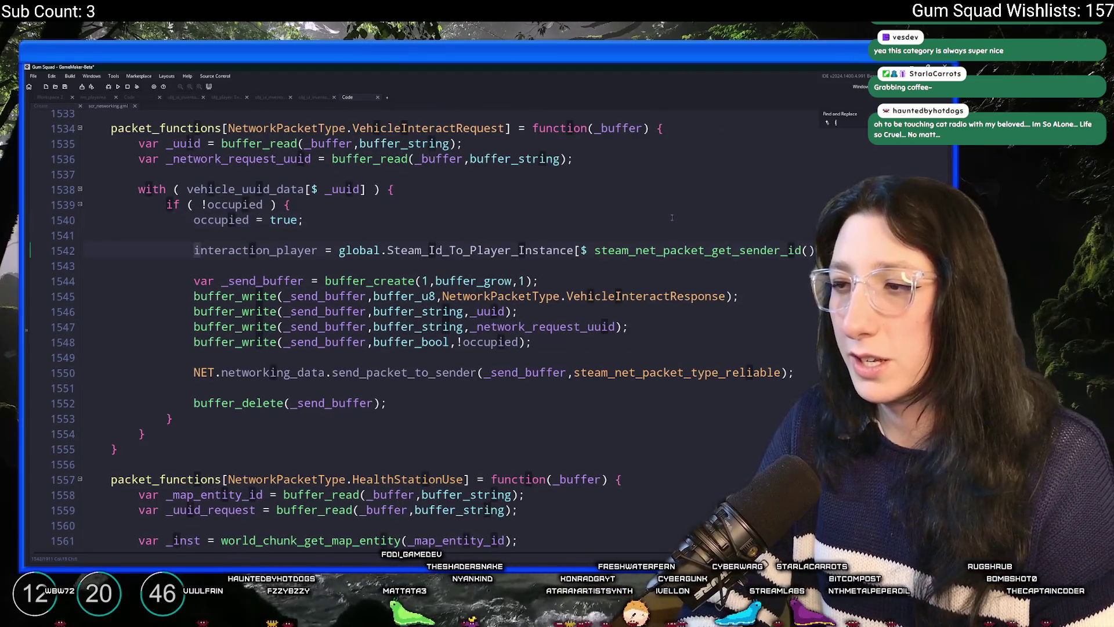
{"action": "type", "text": "Response"}
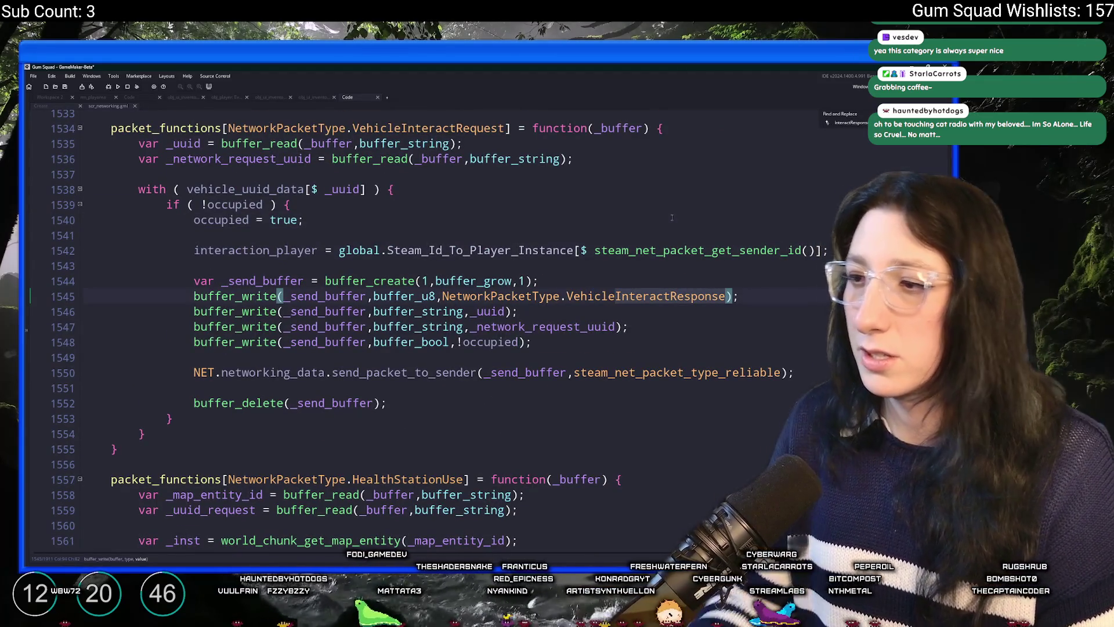
{"action": "key", "text": "Return"}
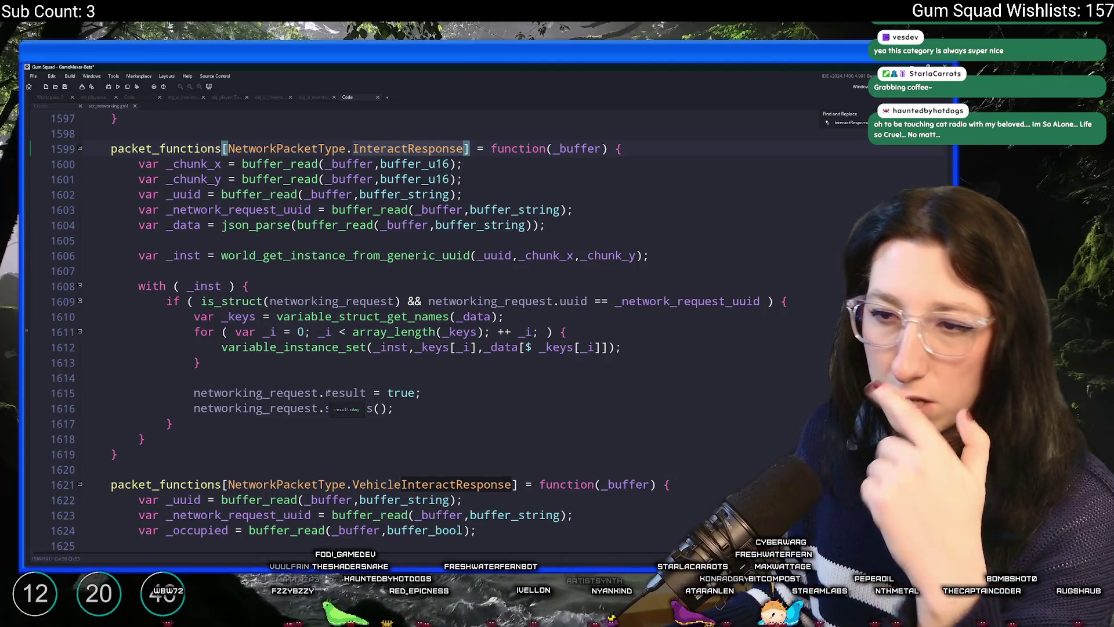
Review the request uuid comparison on line 1609, then close scr_networking.gml
{"action": "left_click", "coordinate": [282, 301]}
{"action": "left_click", "coordinate": [525, 301]}
{"action": "left_click_drag", "start_coordinate": [762, 297], "coordinate": [434, 301]}
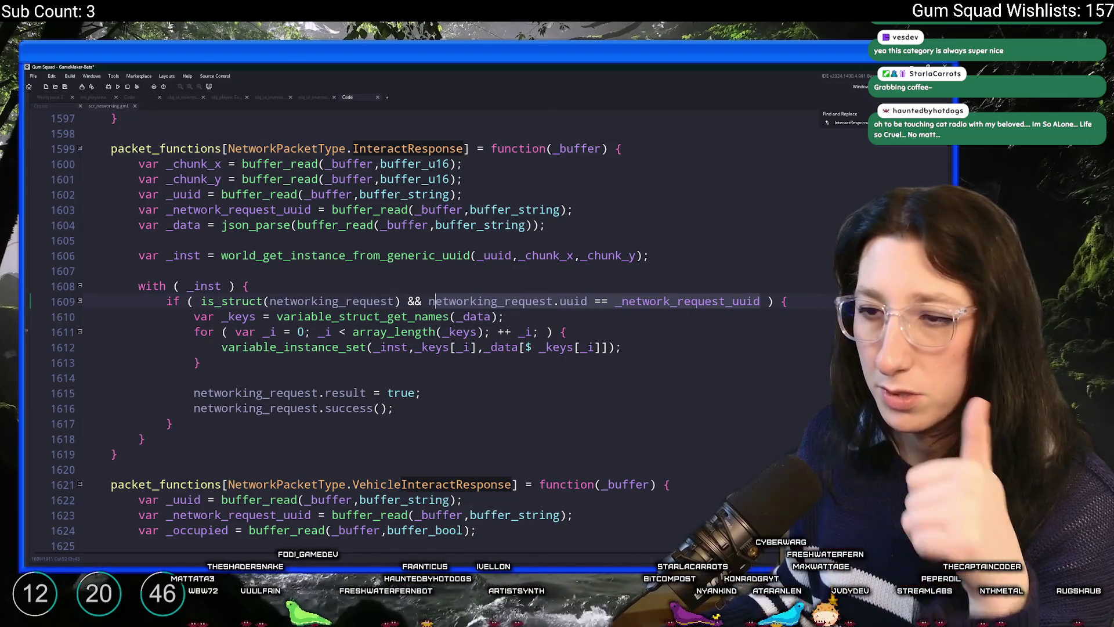
{"action": "left_click", "coordinate": [251, 408]}
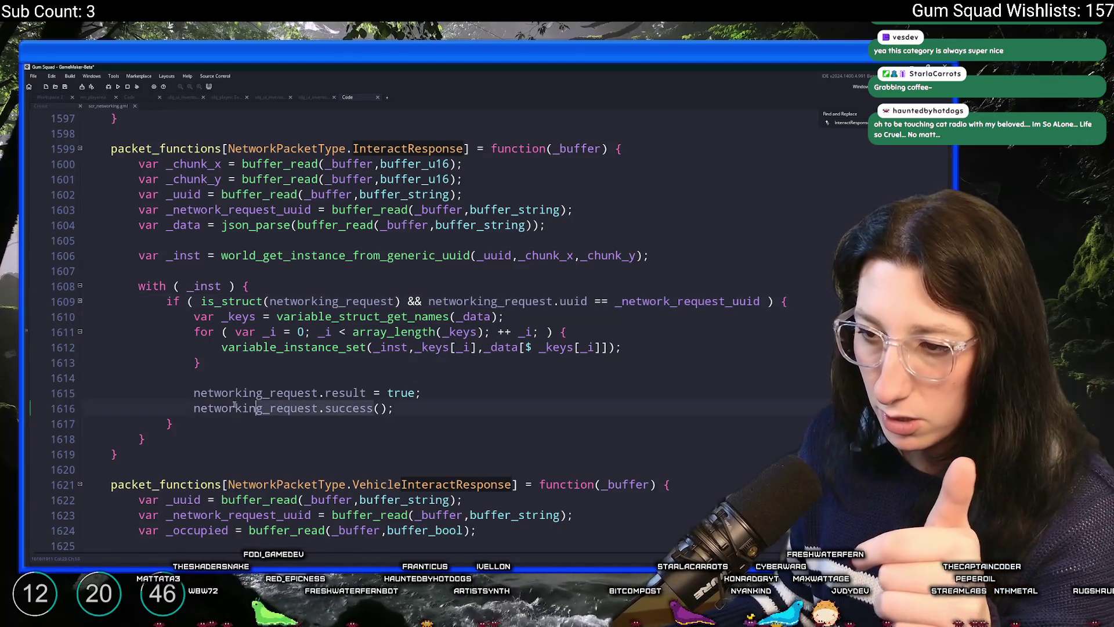
{"action": "left_click", "coordinate": [133, 107]}
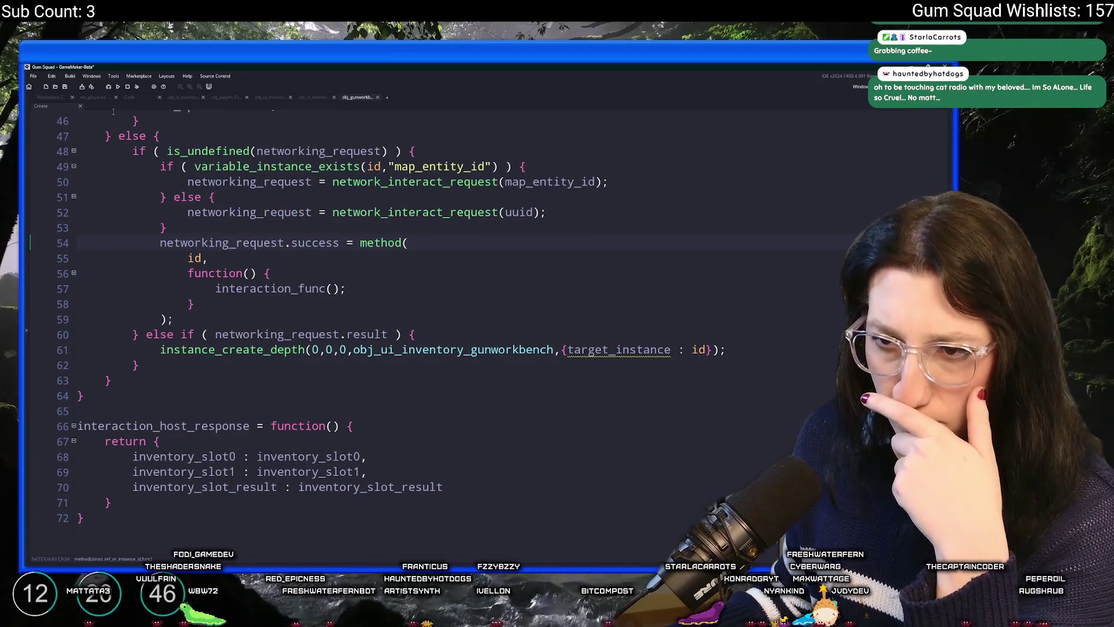
Scroll up and down through the gunworkbench interaction_func code to review it
{"action": "scroll", "coordinate": [449, 207], "scroll_direction": "up", "scroll_amount": 1}
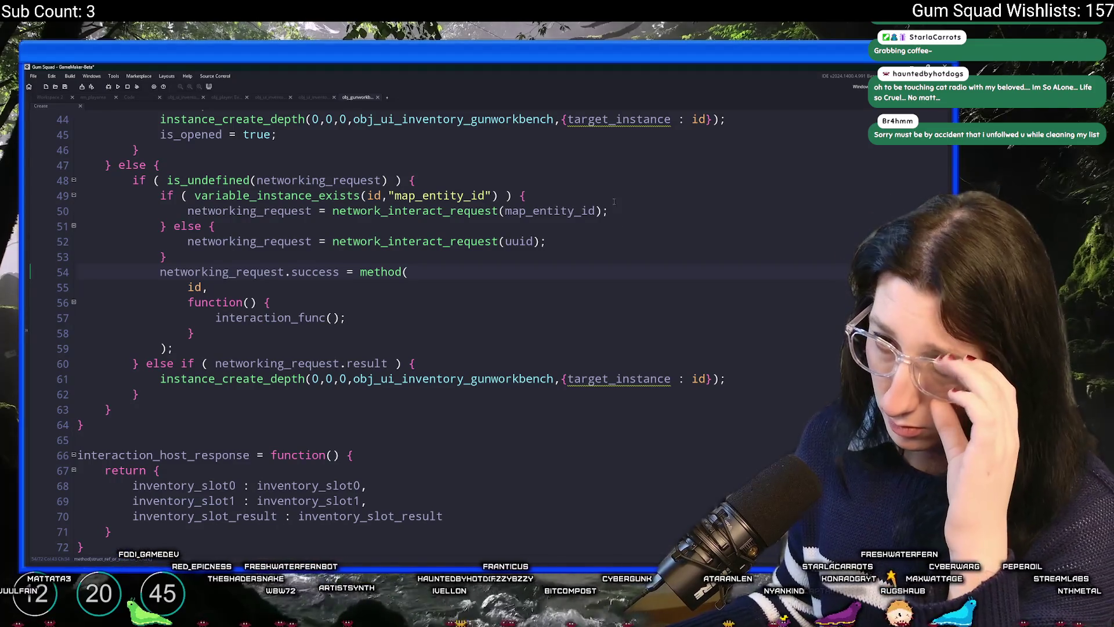
{"action": "scroll", "coordinate": [562, 179], "scroll_direction": "up", "scroll_amount": 5}
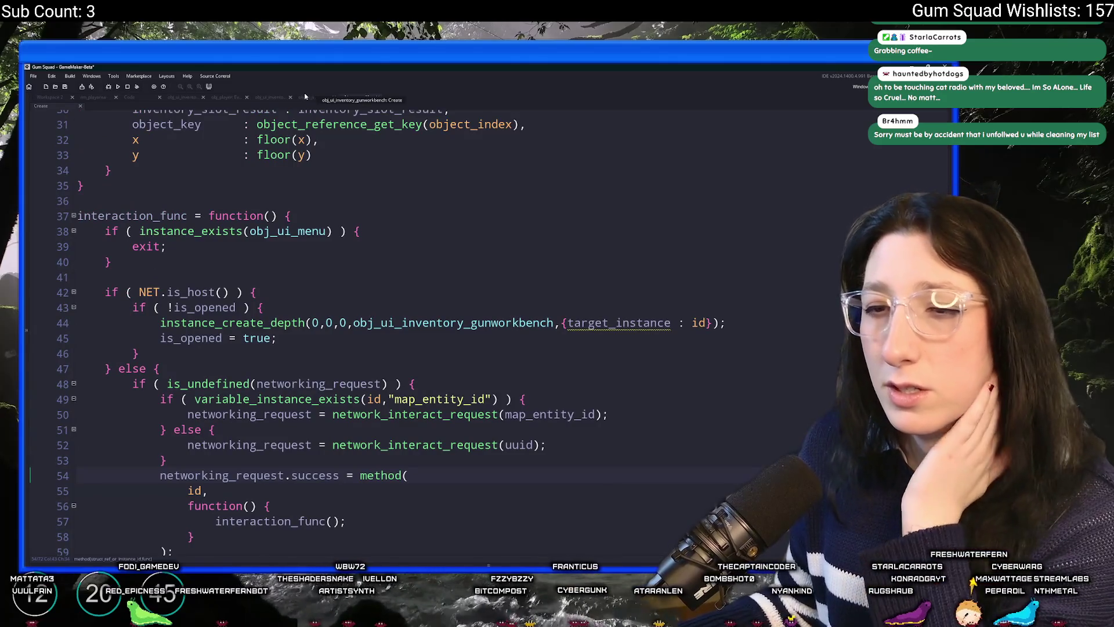
{"action": "scroll", "coordinate": [350, 207], "scroll_direction": "up", "scroll_amount": 4}
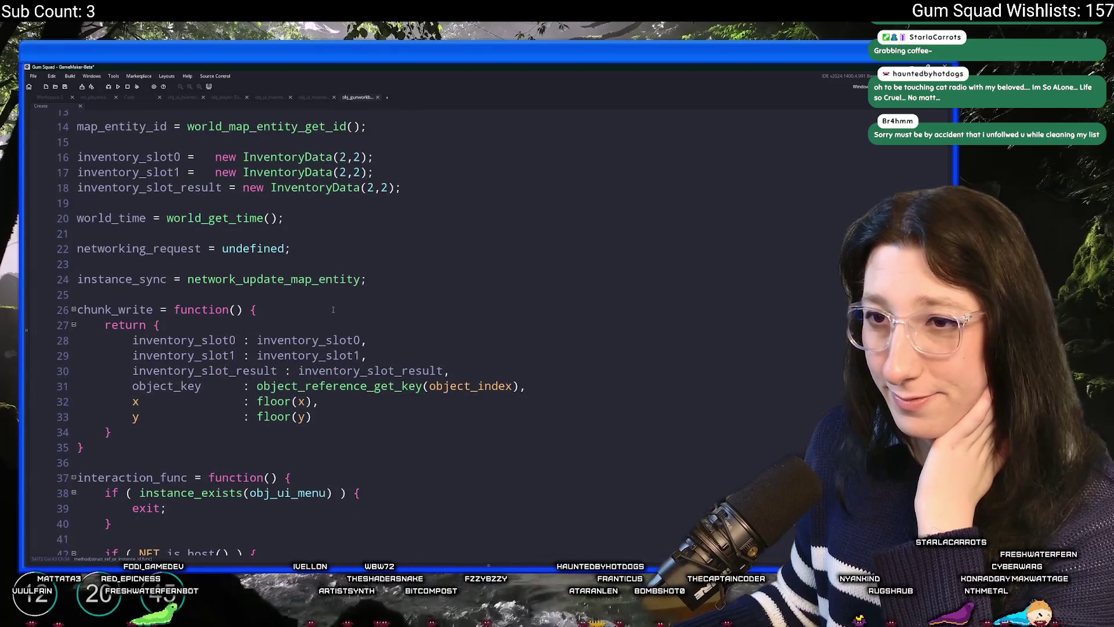
{"action": "scroll", "coordinate": [348, 308], "scroll_direction": "up", "scroll_amount": 1}
{"action": "scroll", "coordinate": [369, 318], "scroll_direction": "down", "scroll_amount": 2}
{"action": "scroll", "coordinate": [369, 317], "scroll_direction": "down", "scroll_amount": 5}
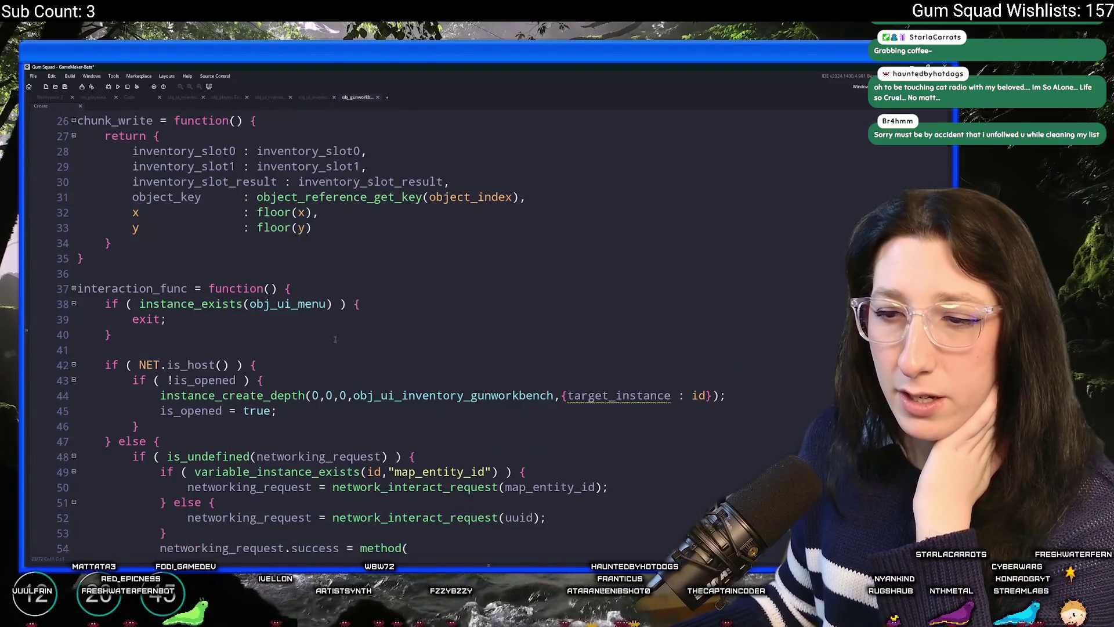
{"action": "scroll", "coordinate": [334, 318], "scroll_direction": "down", "scroll_amount": 1}
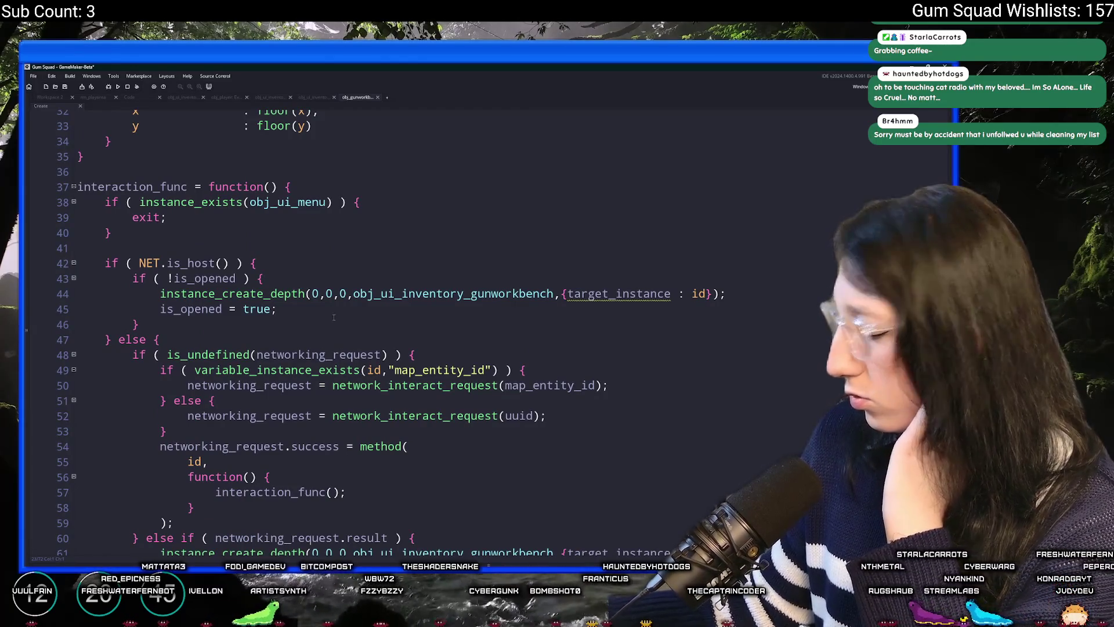
{"action": "scroll", "coordinate": [313, 296], "scroll_direction": "down", "scroll_amount": 1}
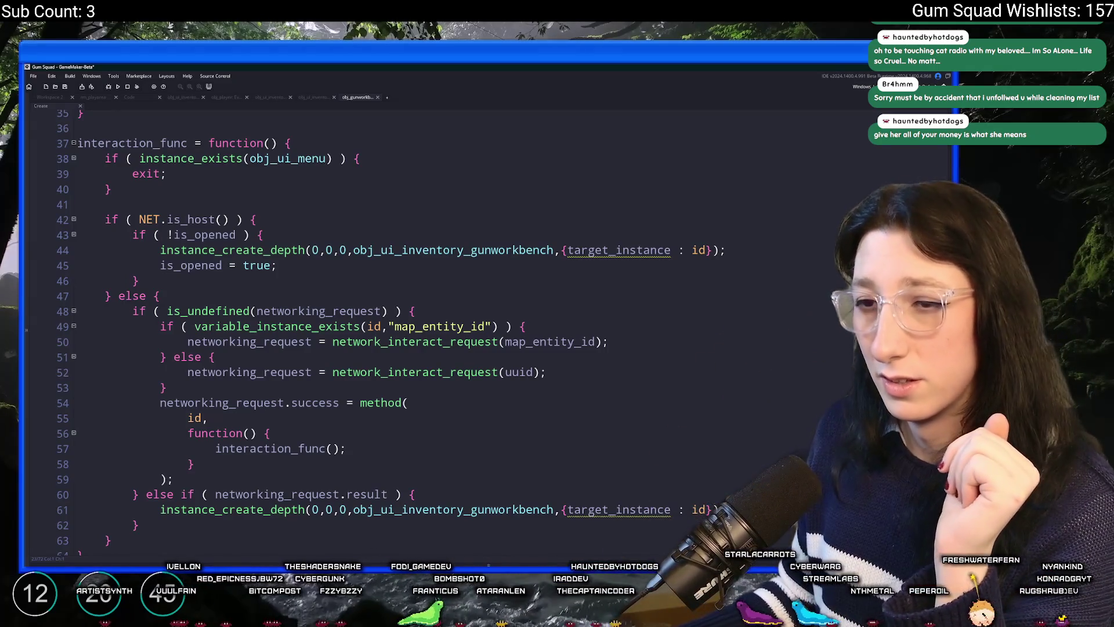
{"action": "scroll", "coordinate": [365, 241], "scroll_direction": "down", "scroll_amount": 2}
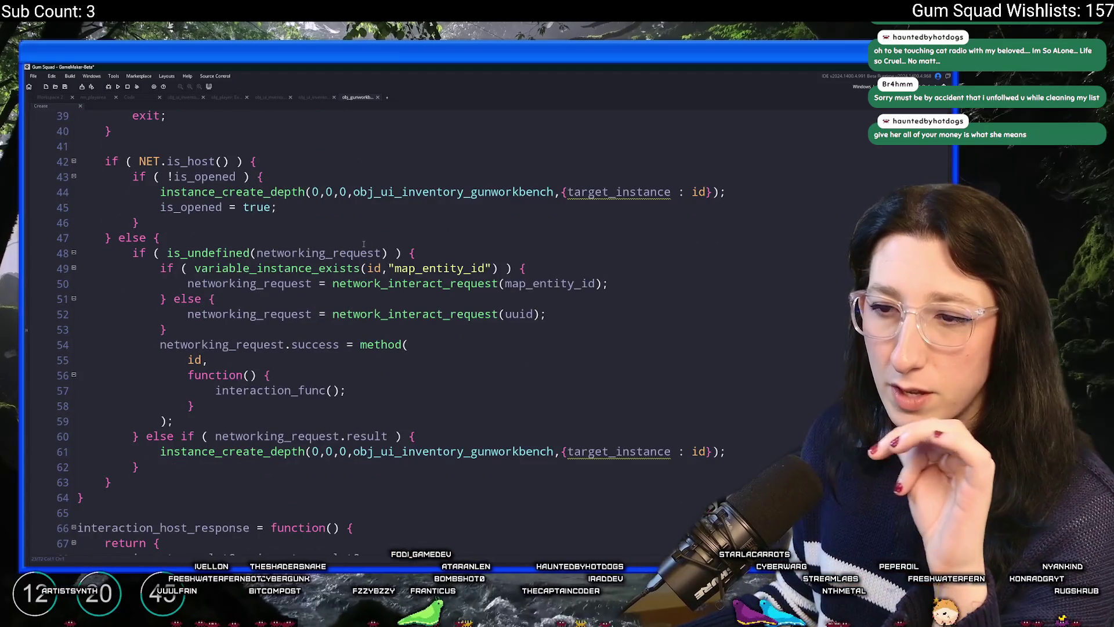
{"action": "scroll", "coordinate": [363, 243], "scroll_direction": "up", "scroll_amount": 3}
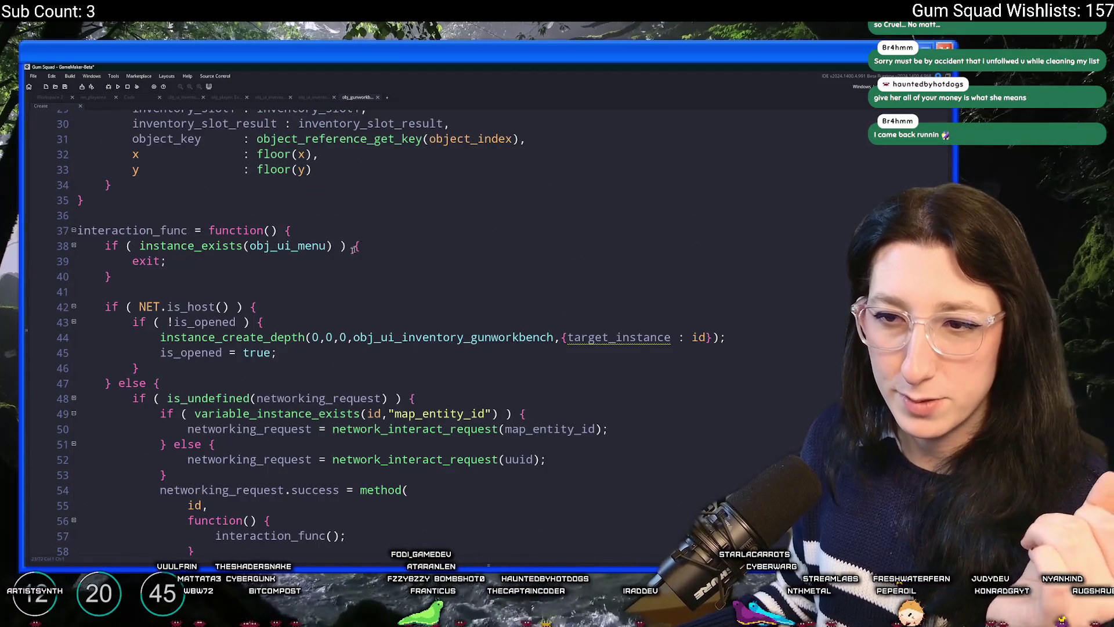
Search for is_opened from line 45, then dismiss the search and switch to Workspace 2
{"action": "left_click", "coordinate": [177, 353]}
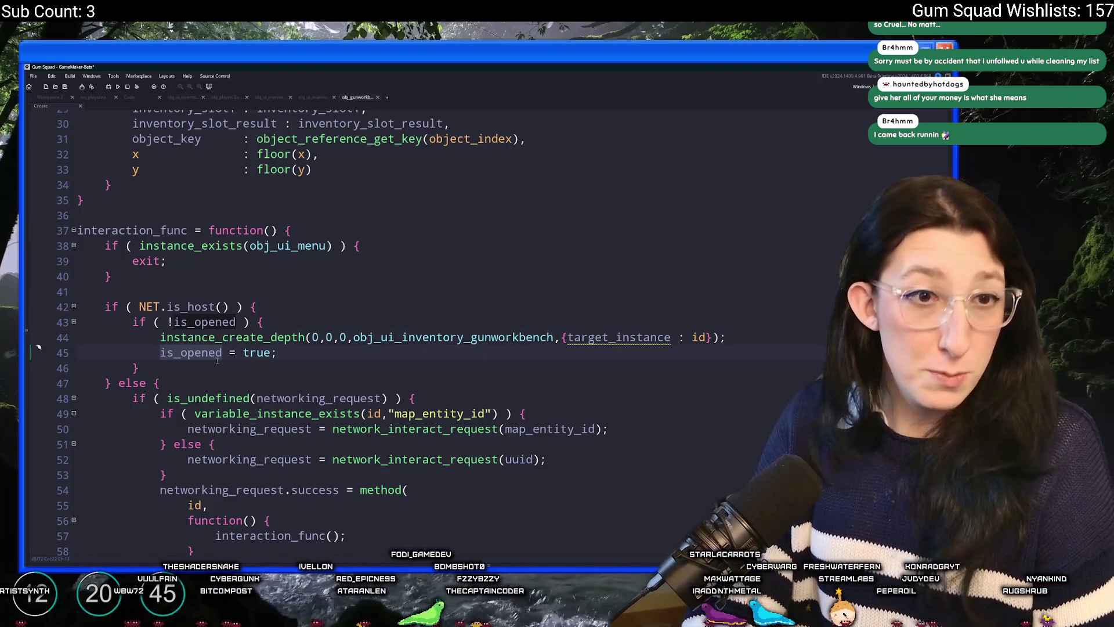
{"action": "key", "text": "ctrl+f"}
{"action": "key", "text": "Escape"}
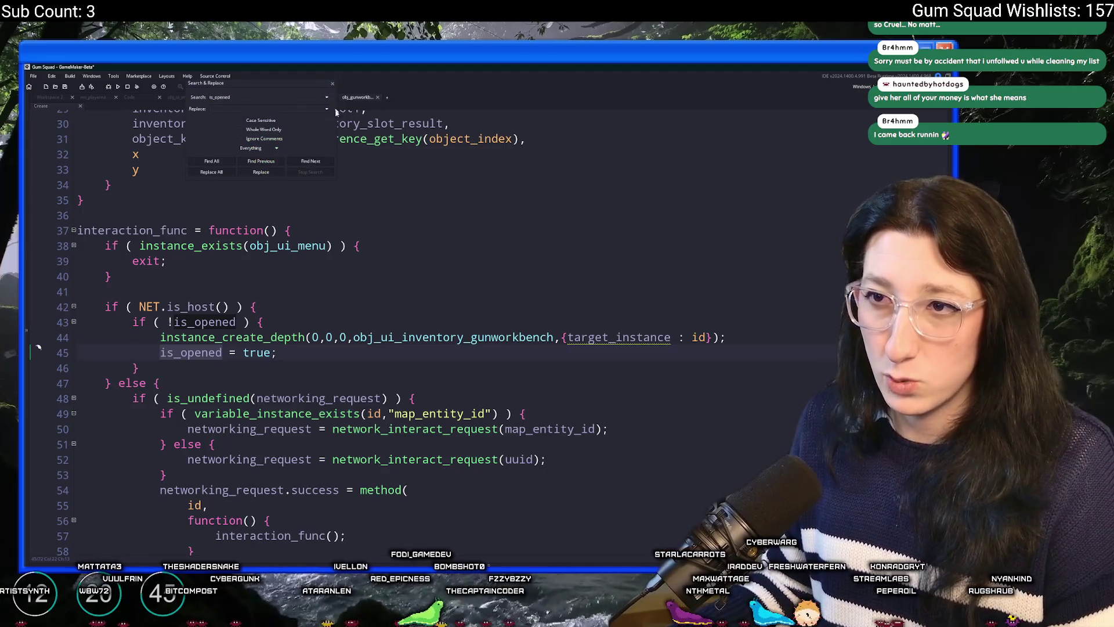
{"action": "key", "text": "ctrl+Tab"}
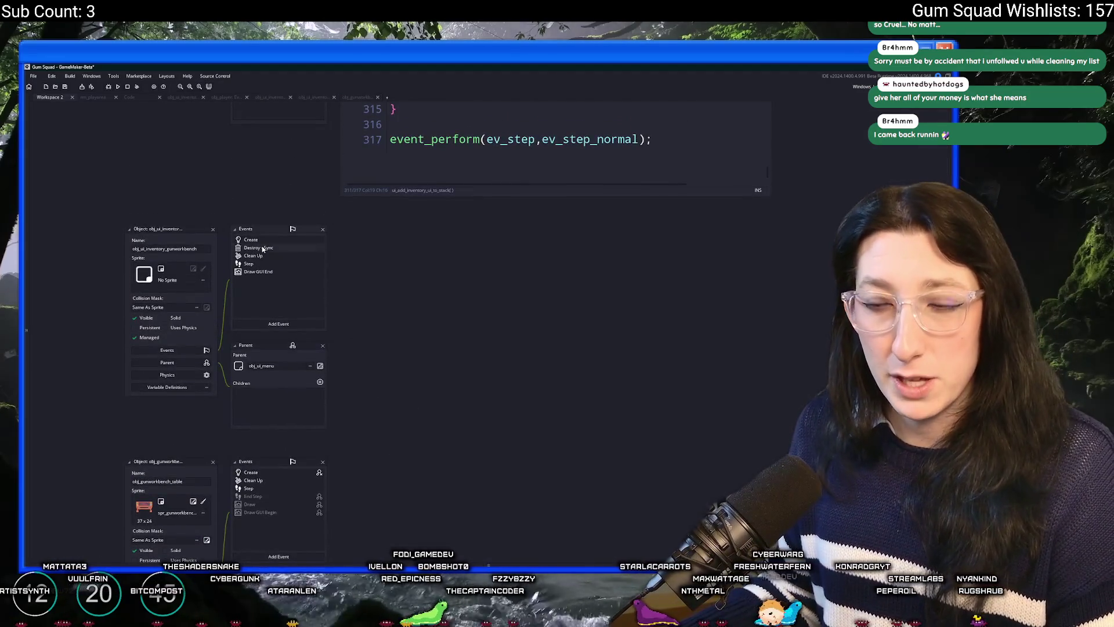
Open the gunworkbench UI's Destroy - Sync code and select is_opened on line 5
{"action": "double_click", "coordinate": [256, 247]}
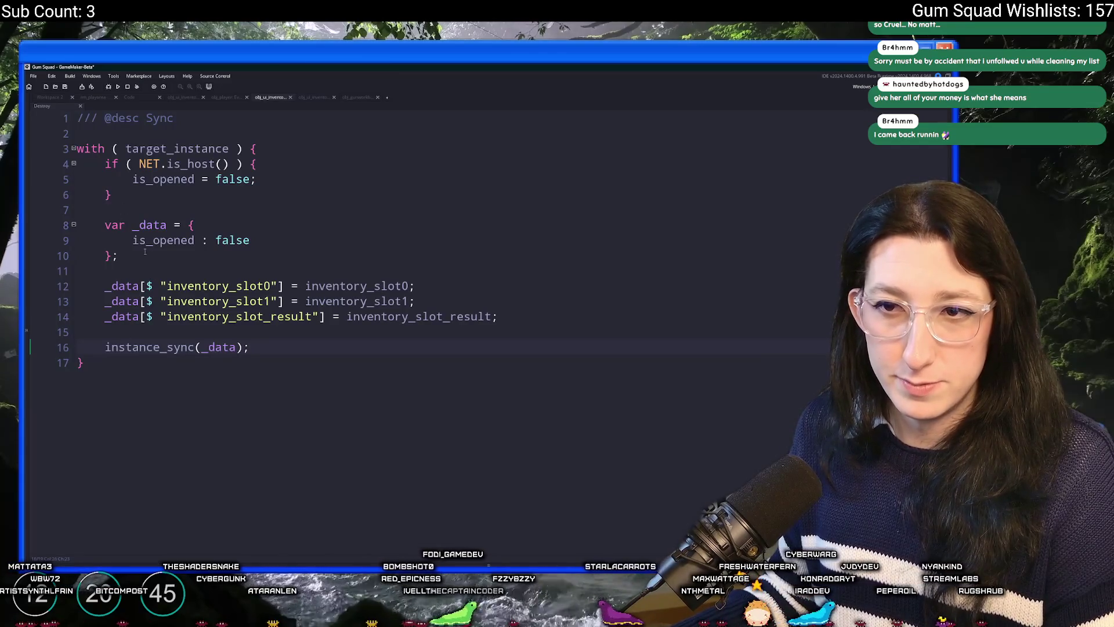
{"action": "left_click", "coordinate": [139, 179]}
{"action": "double_click", "coordinate": [140, 179]}
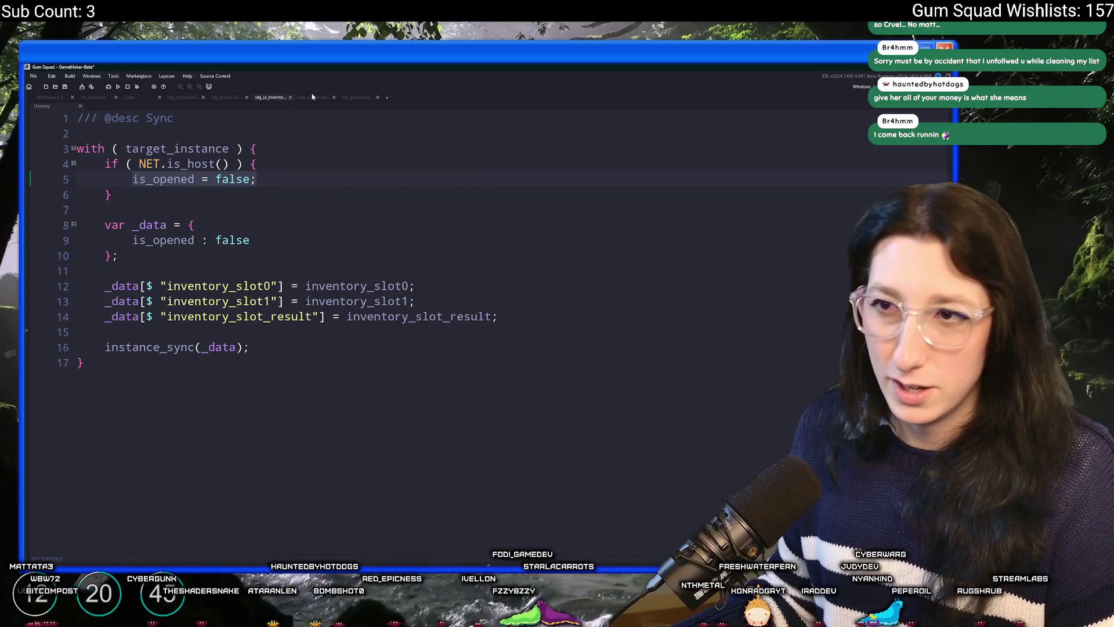
{"action": "left_click", "coordinate": [312, 97]}
{"action": "left_click", "coordinate": [271, 97]}
{"action": "left_click", "coordinate": [62, 99]}
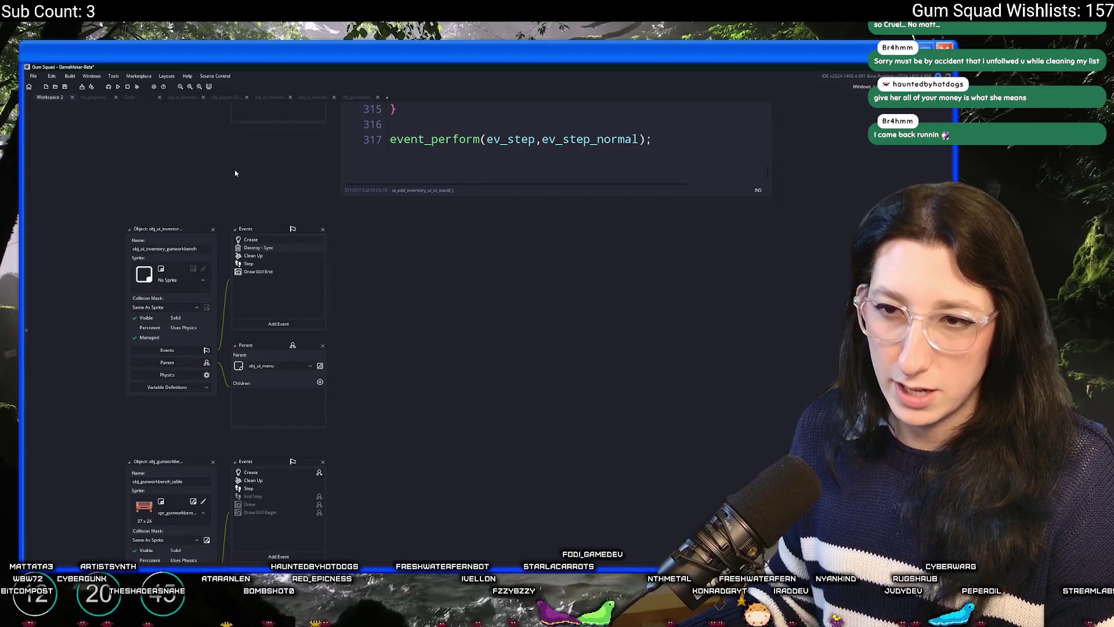
Search assets for the crafting inventory, then return to the Destroy - Sync code
{"action": "key", "text": "ctrl+t"}
{"action": "type", "text": "crafting"}
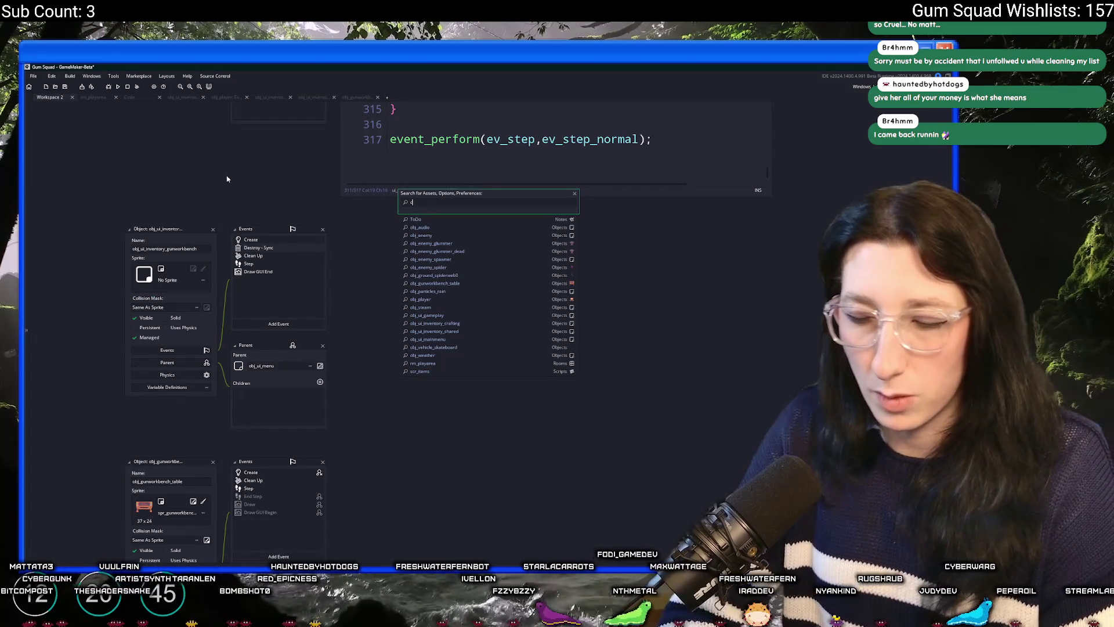
{"action": "key", "text": "BackSpace"}
{"action": "key", "text": "BackSpace"}
{"action": "key", "text": "BackSpace"}
{"action": "type", "text": "share"}
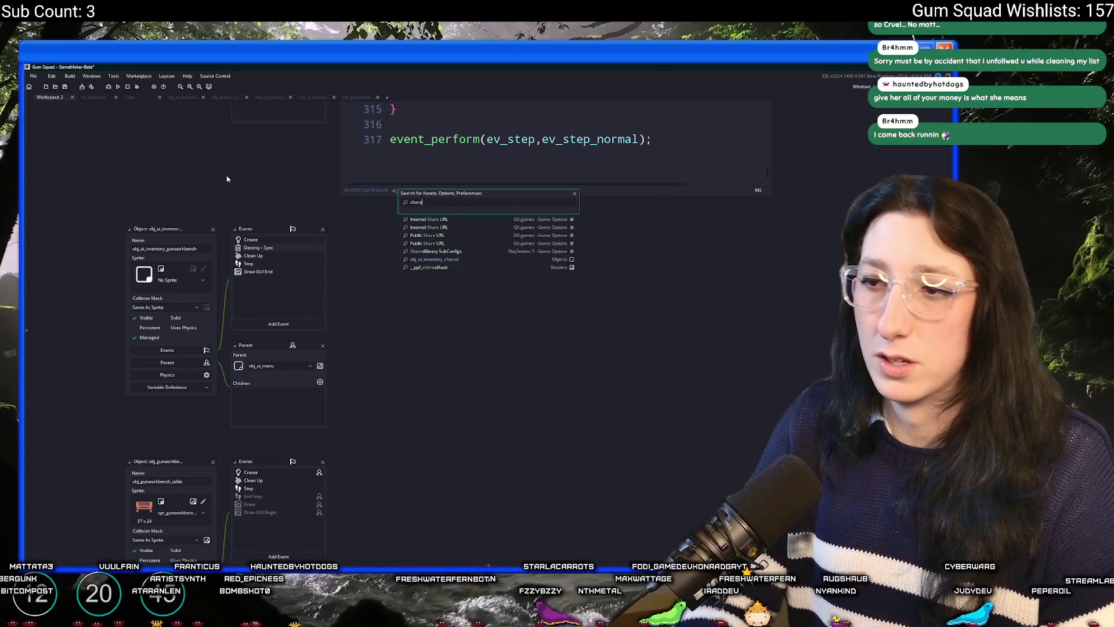
{"action": "type", "text": "rafting"}
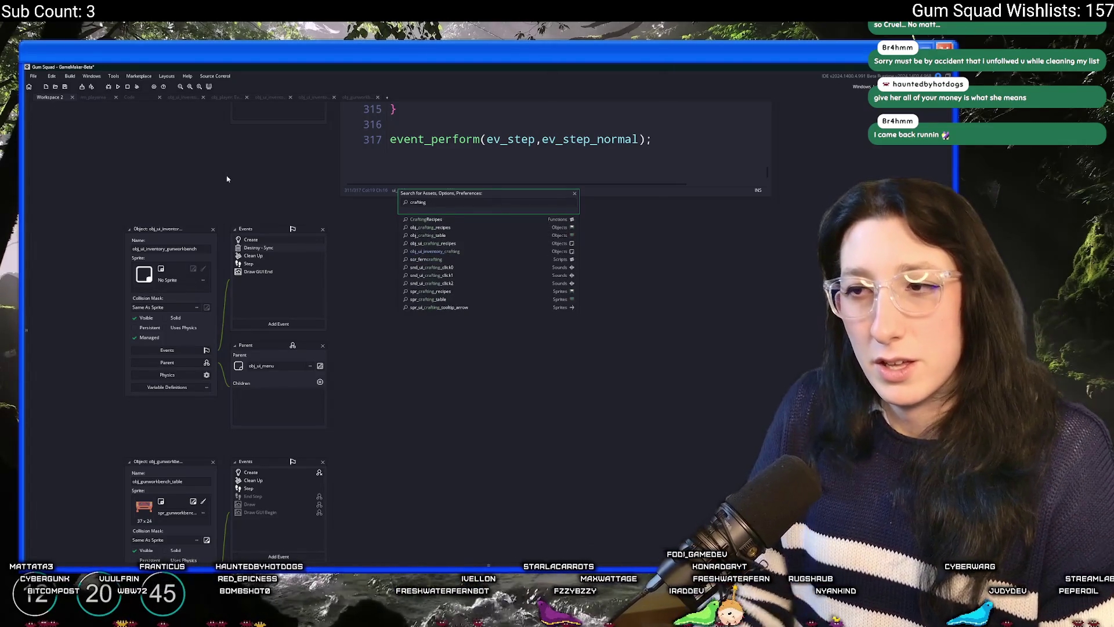
{"action": "scroll", "coordinate": [445, 255], "scroll_direction": "up", "scroll_amount": 1}
{"action": "left_click", "coordinate": [130, 96]}
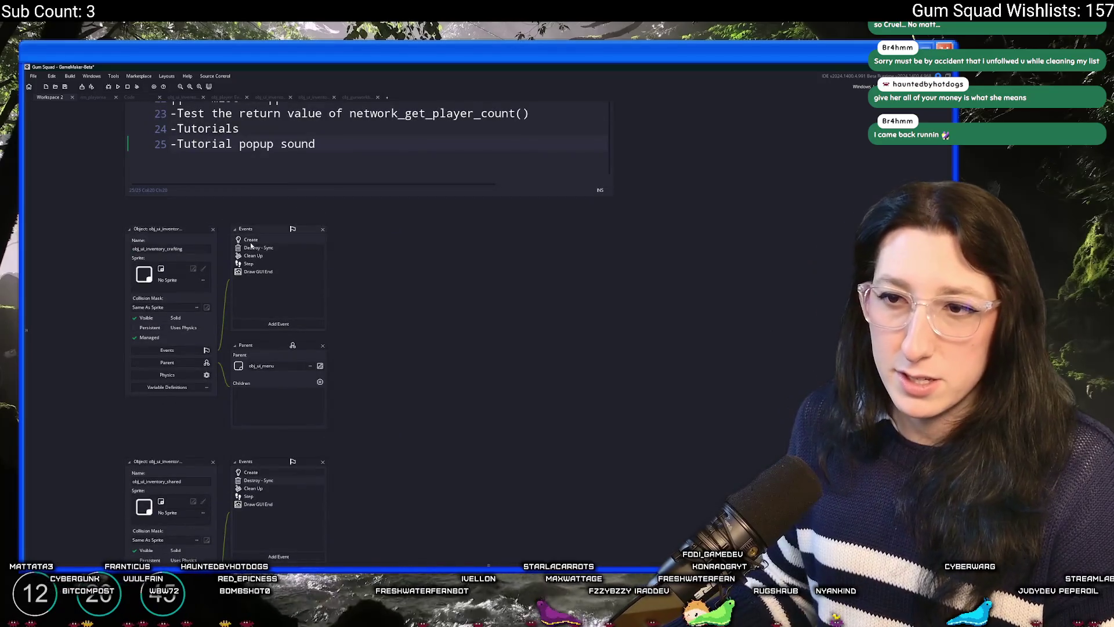
{"action": "left_click", "coordinate": [151, 105]}
Open obj_ui_inventory_shared's Destroy event and select the menu-stack block, lines 3–18
{"action": "key", "text": "ctrl+t"}
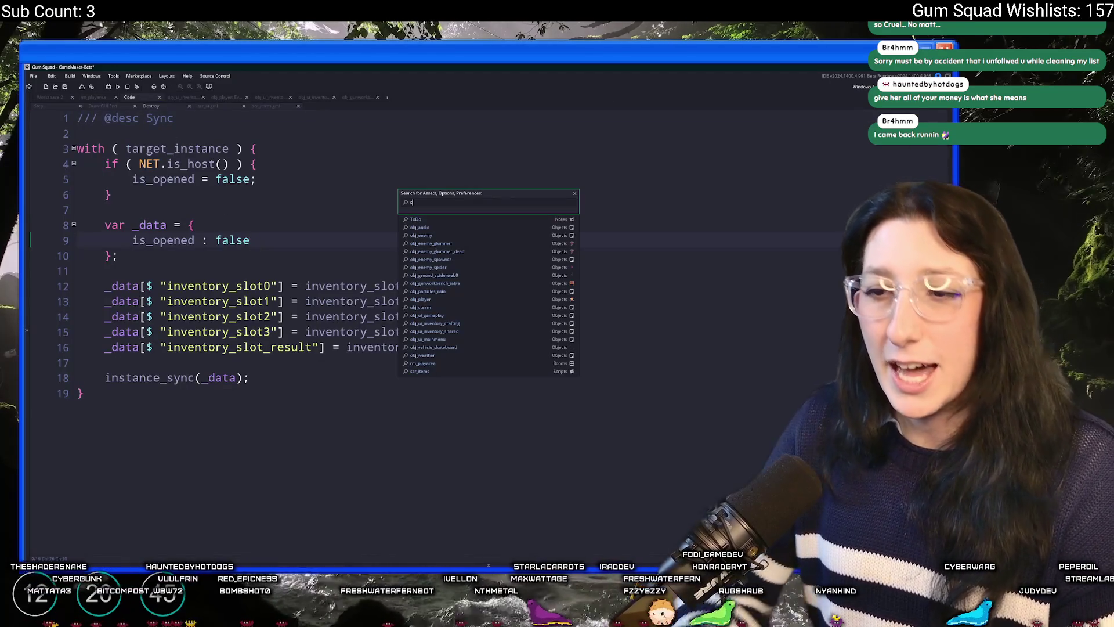
{"action": "type", "text": "shared"}
{"action": "key", "text": "Down"}
{"action": "key", "text": "Return"}
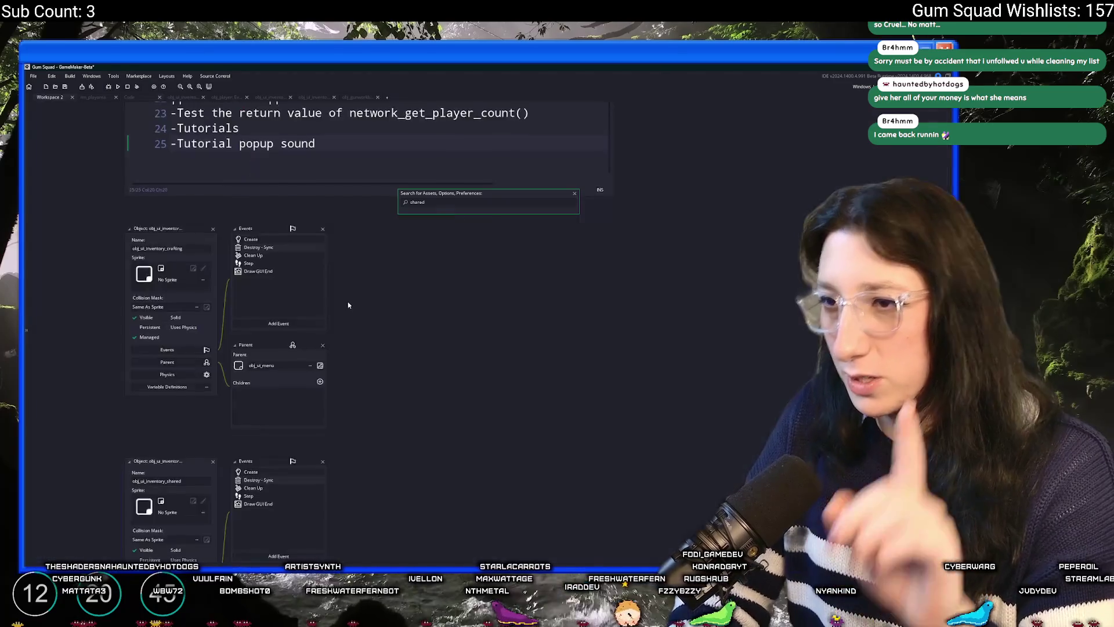
{"action": "double_click", "coordinate": [285, 253]}
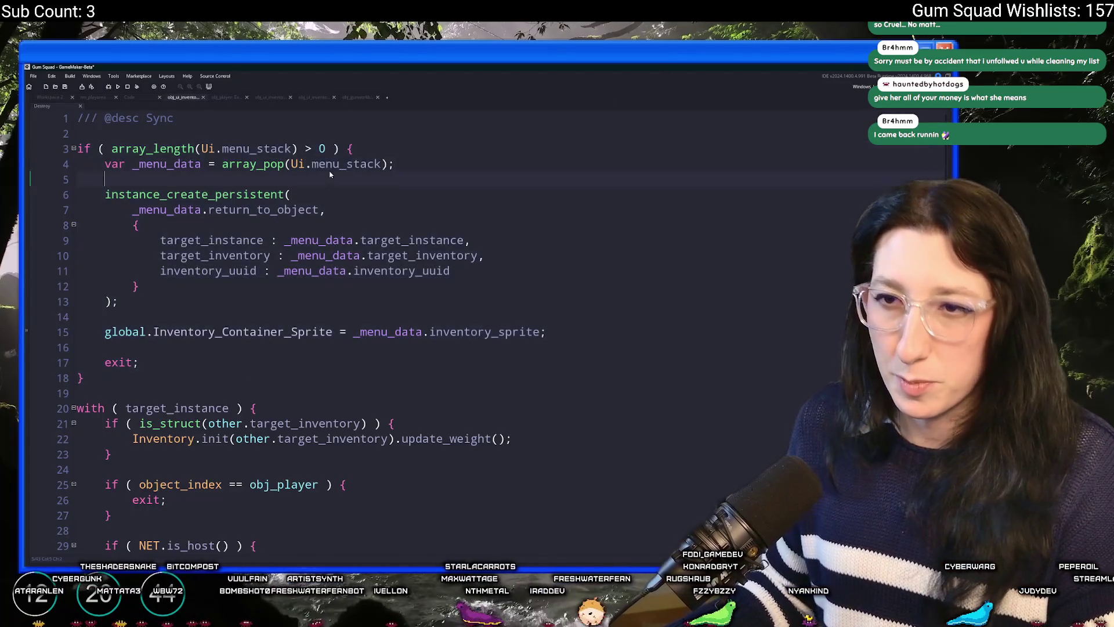
{"action": "left_click", "coordinate": [104, 180]}
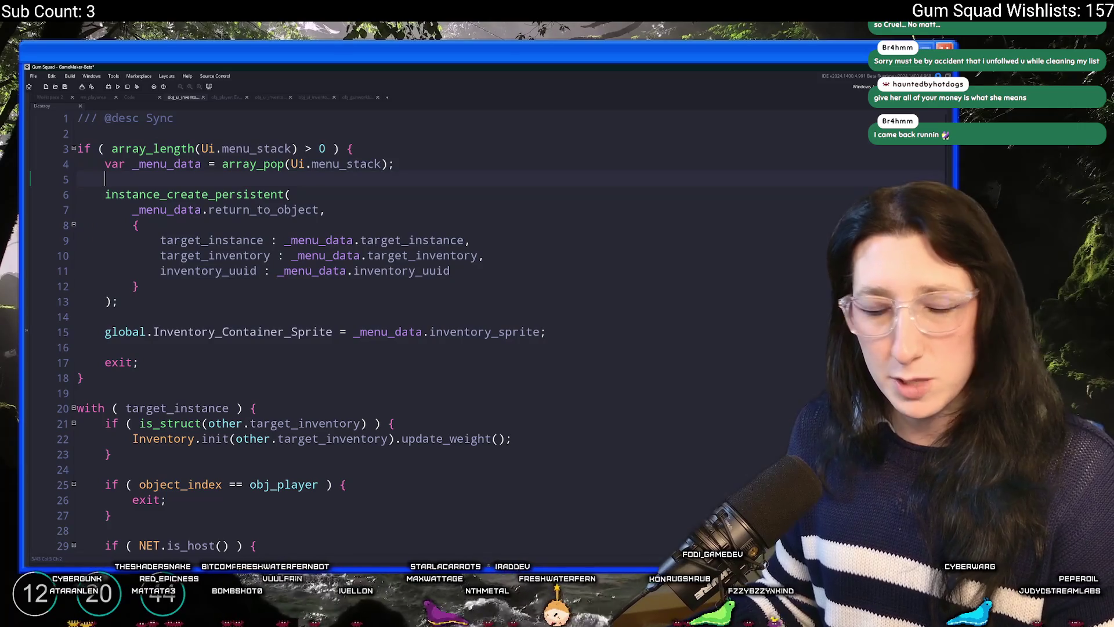
{"action": "left_click_drag", "start_coordinate": [109, 378], "coordinate": [116, 139]}
{"action": "key", "text": "ctrl+c"}
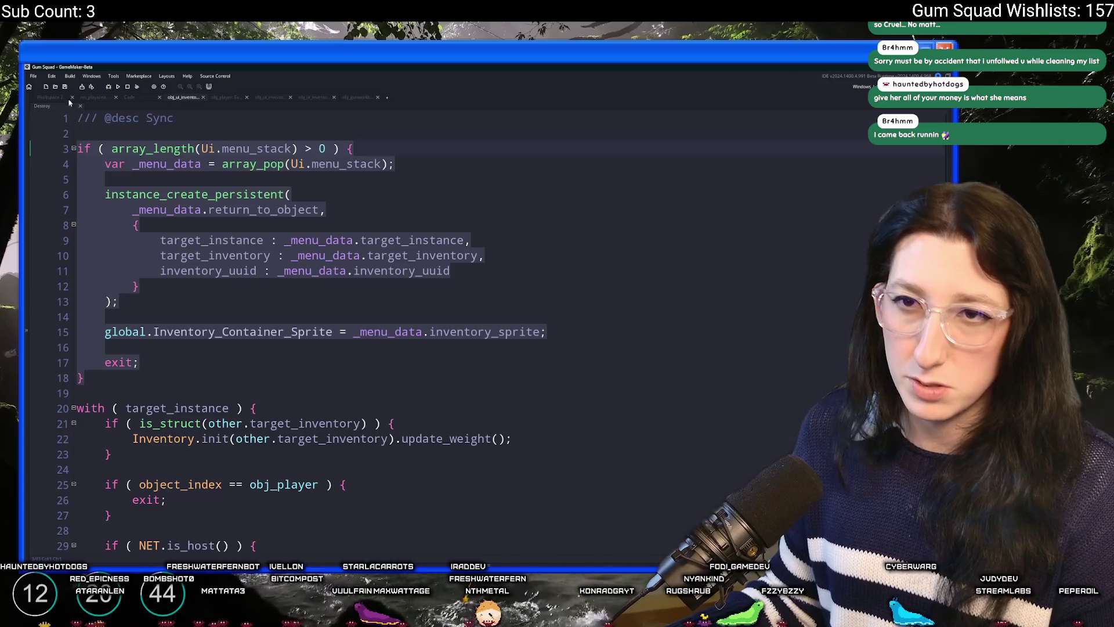
Reopen the Destroy - Sync event with the caret after the description line
{"action": "left_click", "coordinate": [62, 96]}
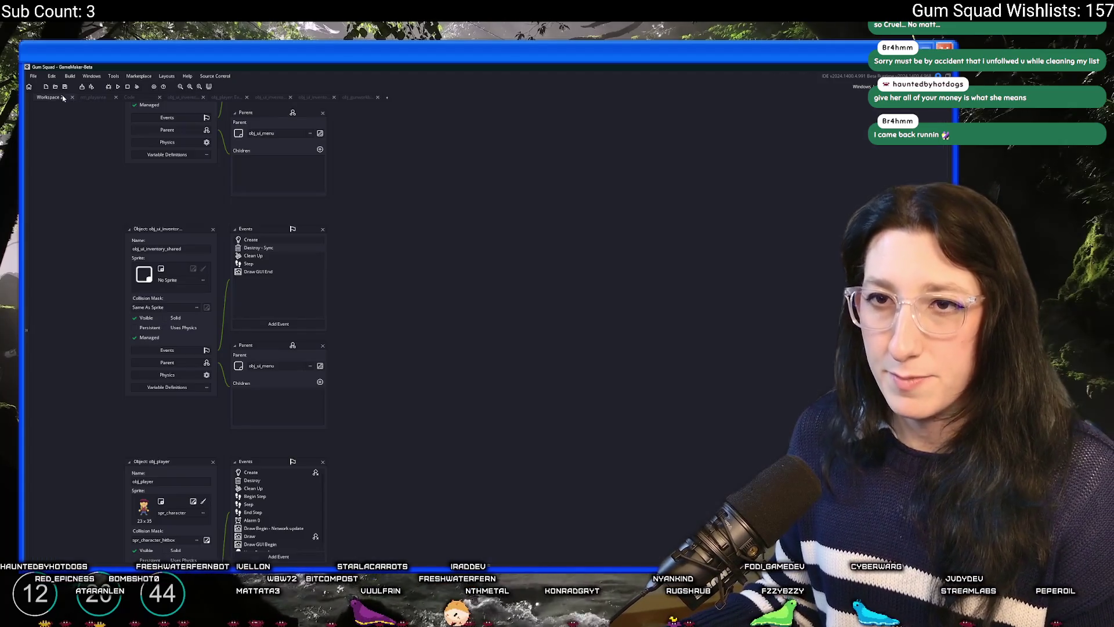
{"action": "scroll", "coordinate": [259, 249], "scroll_direction": "up", "scroll_amount": 3}
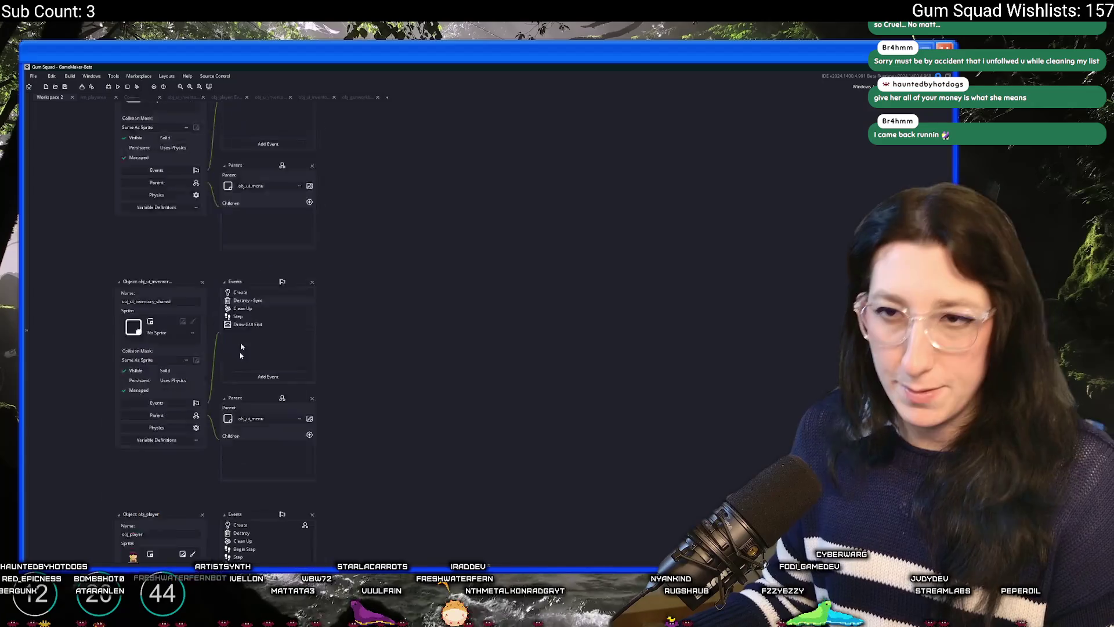
{"action": "double_click", "coordinate": [236, 183]}
{"action": "left_click", "coordinate": [343, 120]}
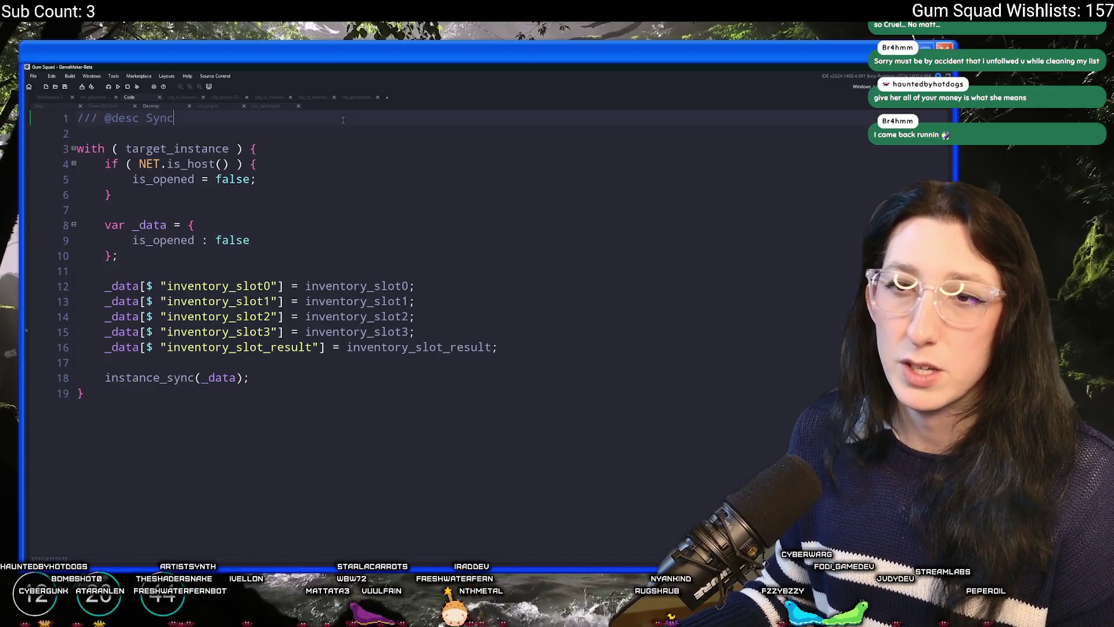
Paste the menu_stack restore block on a new line below the description comment
{"action": "key", "text": "Return"}
{"action": "key", "text": "ctrl+v"}
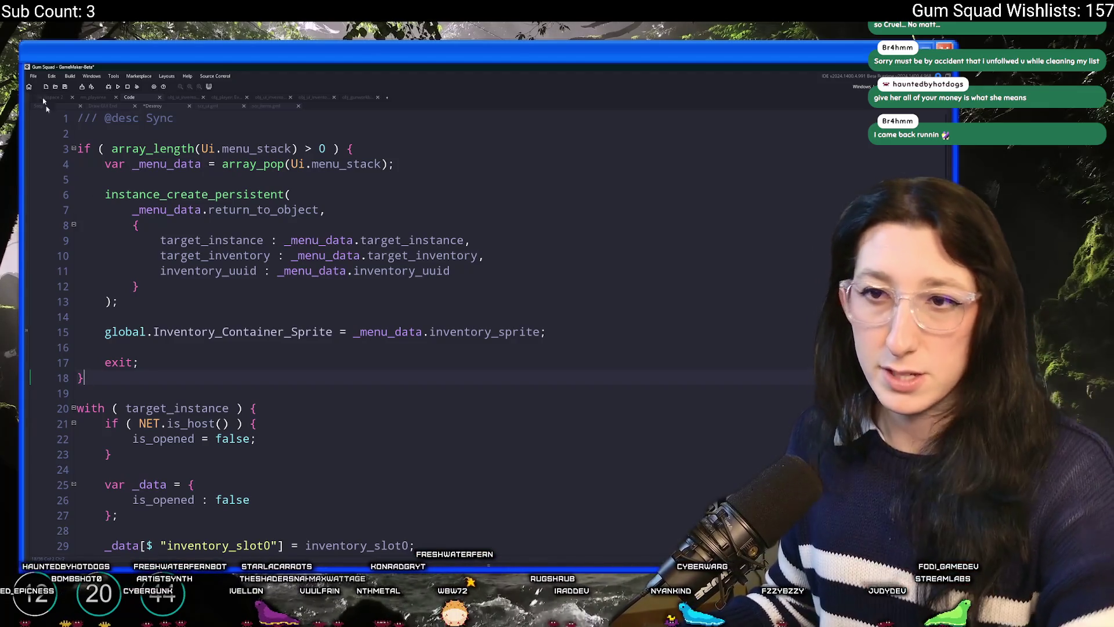
{"action": "scroll", "coordinate": [287, 412], "scroll_direction": "down", "scroll_amount": 3}
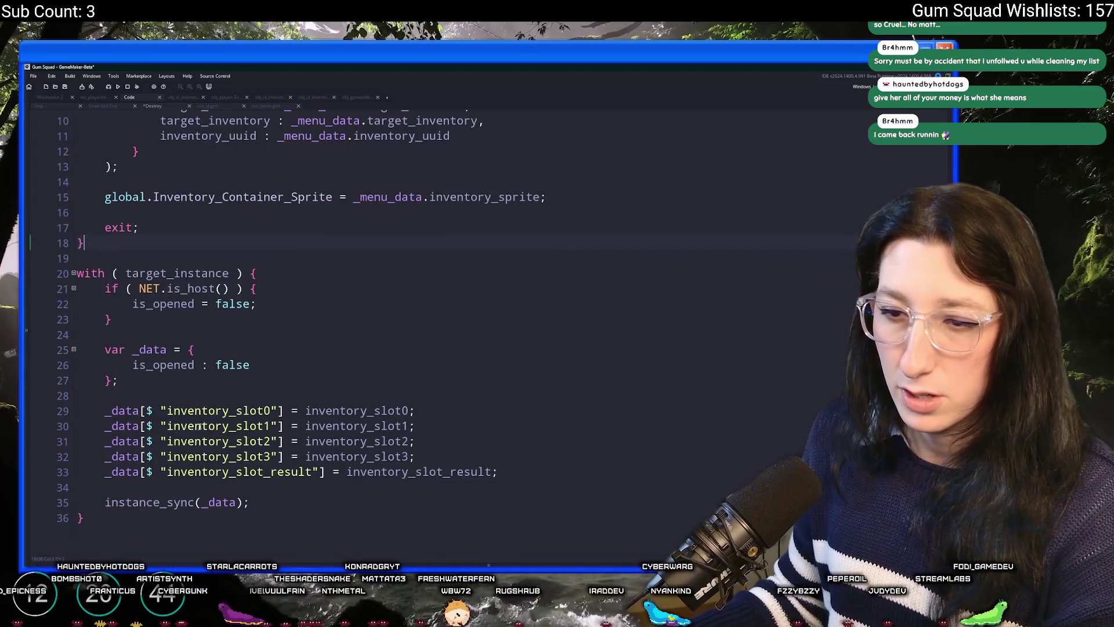
{"action": "left_click_drag", "start_coordinate": [407, 518], "coordinate": [257, 442]}
{"action": "left_click", "coordinate": [370, 337]}
Review the with block, from the slot assignments down to instance_sync(_data);
{"action": "scroll", "coordinate": [371, 348], "scroll_direction": "up", "scroll_amount": 1}
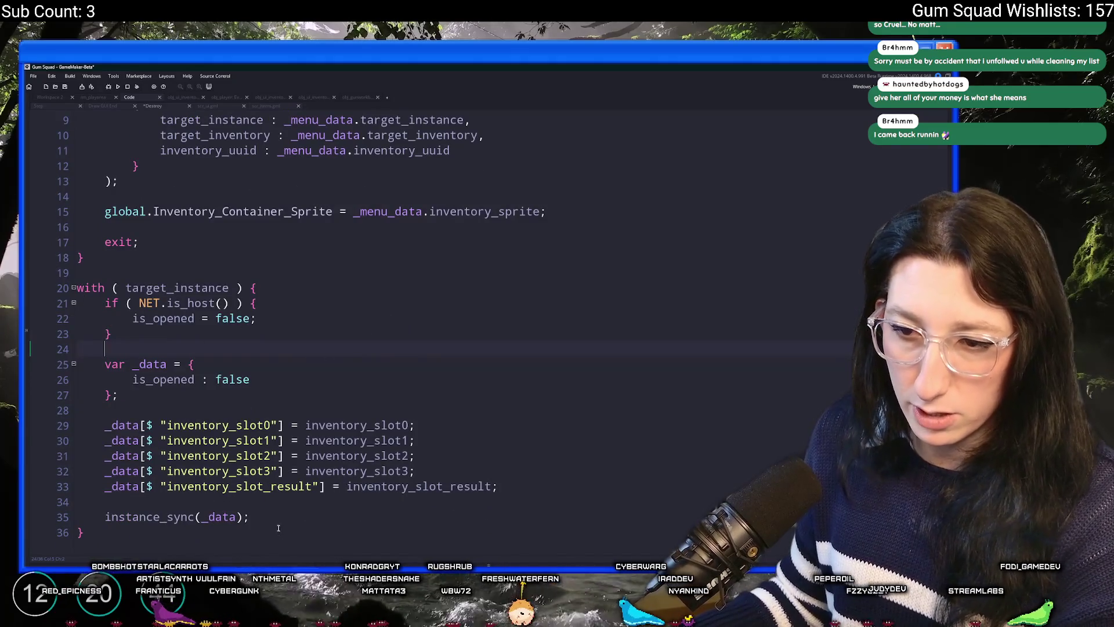
{"action": "left_click_drag", "start_coordinate": [273, 516], "coordinate": [105, 517]}
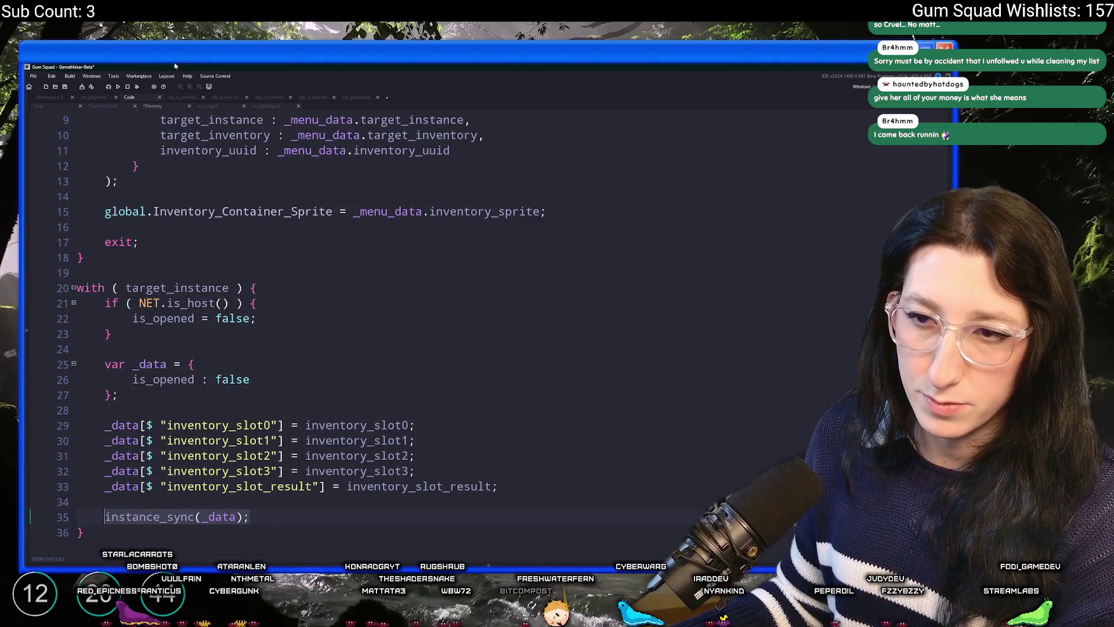
{"action": "mouse_move", "coordinate": [249, 517]}
{"action": "left_mouse_down"}
{"action": "mouse_move", "coordinate": [105, 458]}
{"action": "mouse_move", "coordinate": [99, 423]}
{"action": "mouse_move", "coordinate": [82, 409]}
{"action": "mouse_move", "coordinate": [283, 397]}
{"action": "mouse_move", "coordinate": [105, 303]}
{"action": "left_mouse_up"}
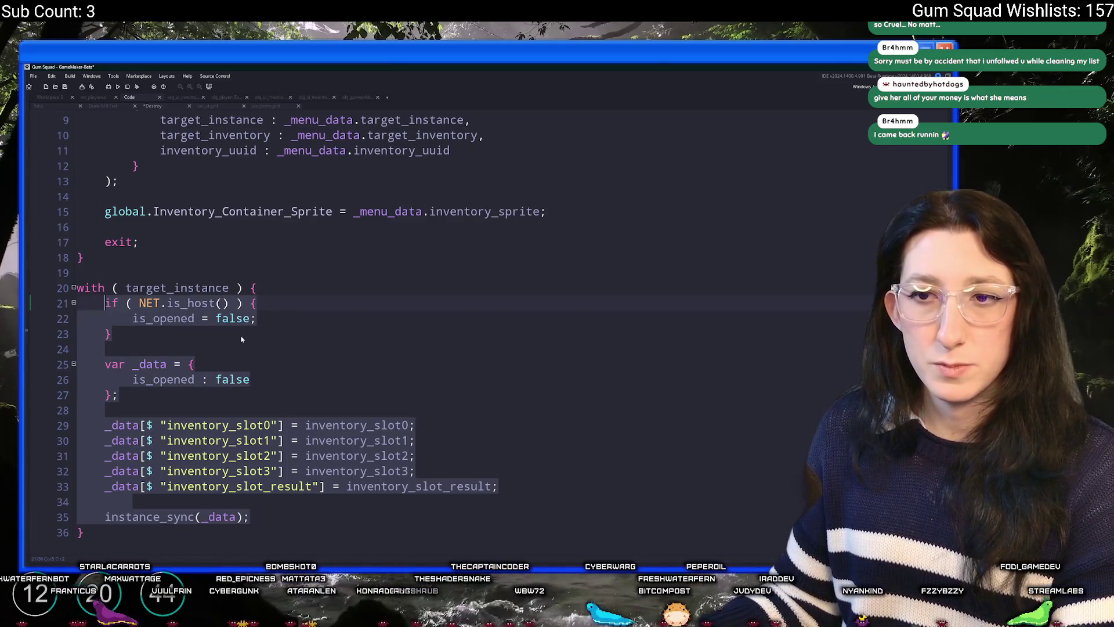
{"action": "scroll", "coordinate": [216, 351], "scroll_direction": "down", "scroll_amount": 1}
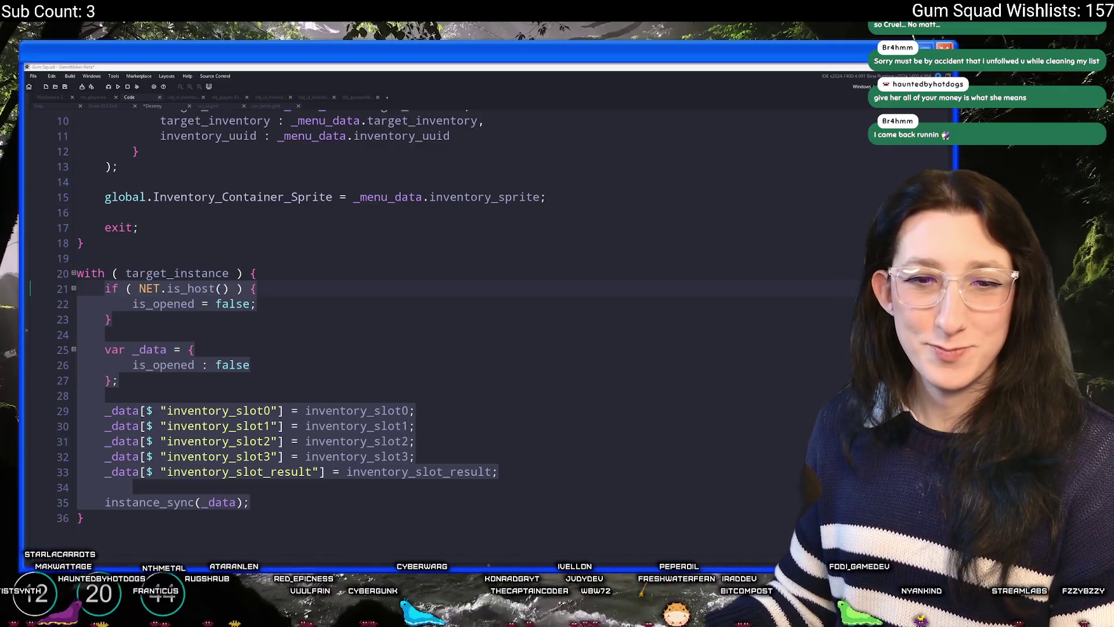
{"action": "left_click", "coordinate": [396, 410]}
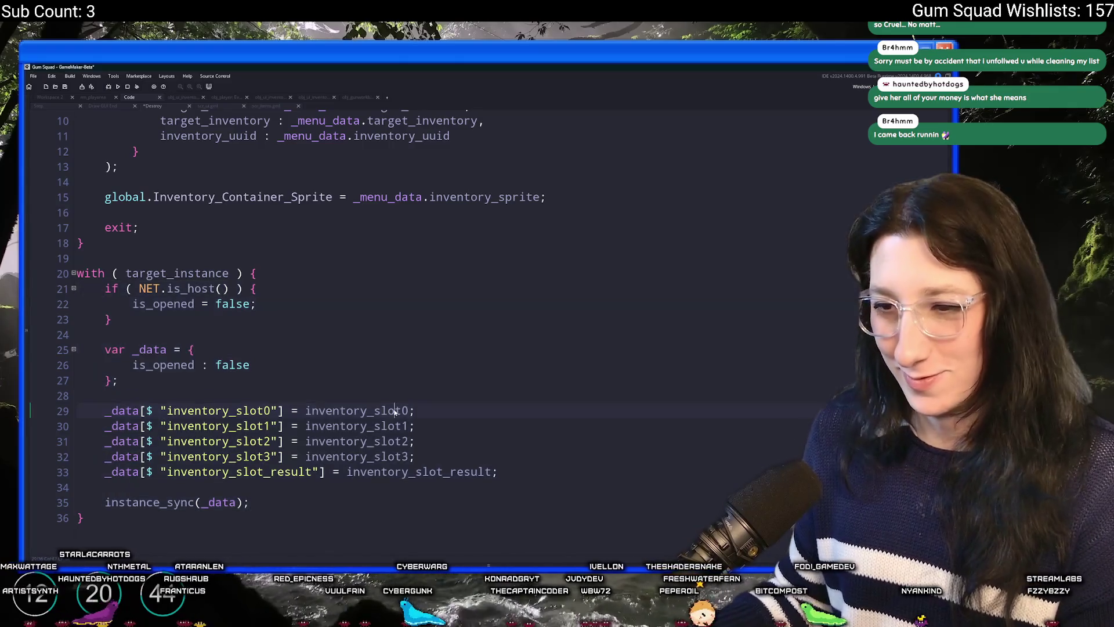